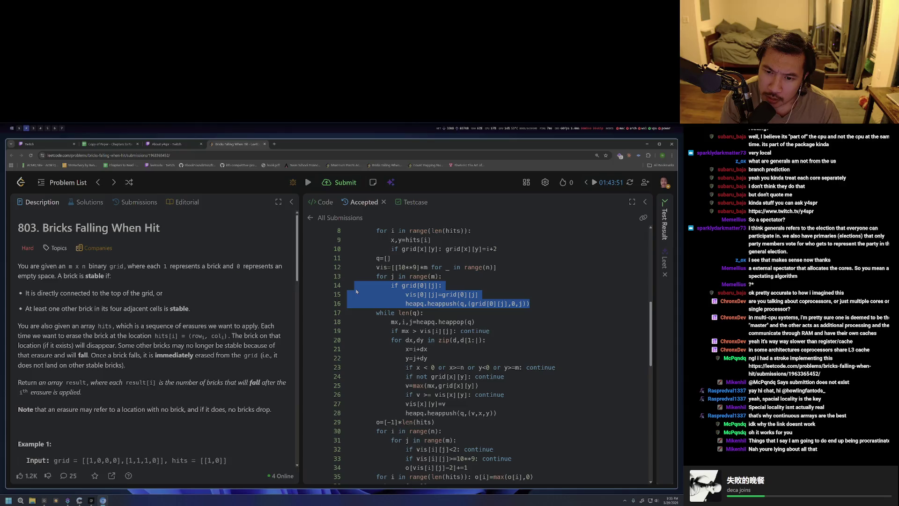
# Review the top-row seeding lines: vis[0][j], grid[0][j] and the heappush on line 16.
pyautogui.click(429, 304)
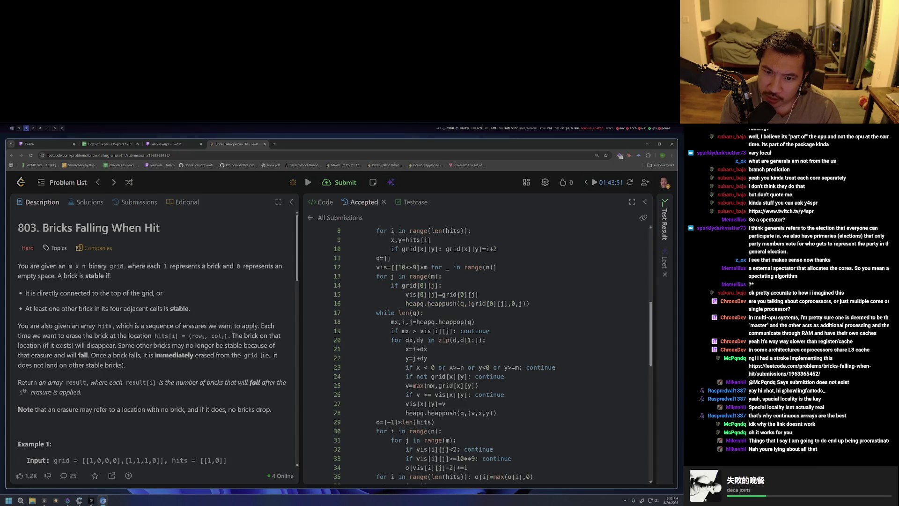
pyautogui.moveTo(429, 304)
pyautogui.mouseDown()
pyautogui.moveTo(398, 294)
pyautogui.moveTo(435, 294)
pyautogui.mouseUp()
pyautogui.click(434, 304)
pyautogui.scroll(2, 436, 294)
pyautogui.scroll(-1, 436, 321)
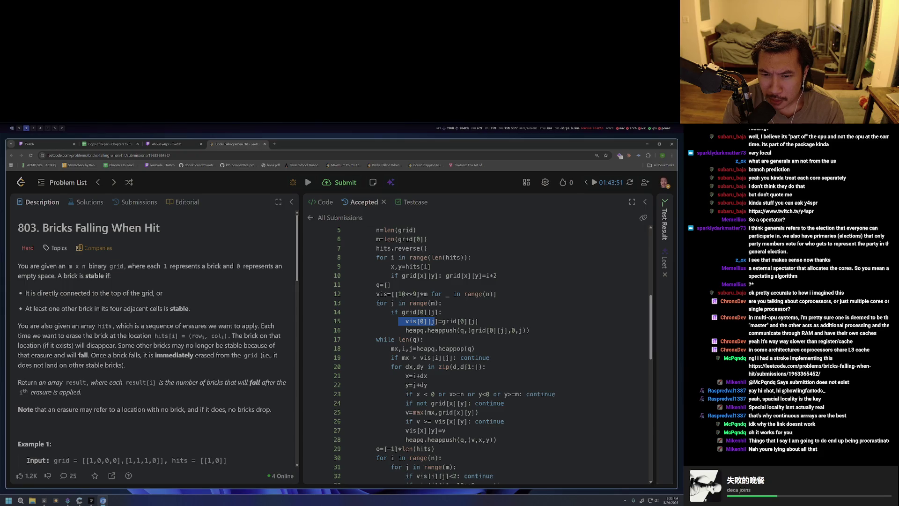
pyautogui.moveTo(378, 303); pyautogui.dragTo(441, 303)
pyautogui.click(441, 303)
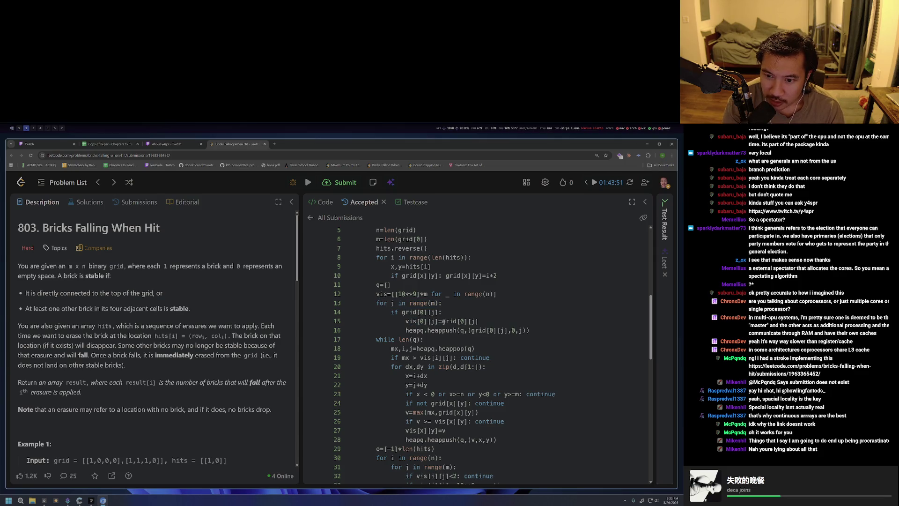
pyautogui.moveTo(429, 321)
pyautogui.mouseDown()
pyautogui.moveTo(480, 321)
pyautogui.moveTo(405, 321)
pyautogui.moveTo(469, 322)
pyautogui.mouseUp()
pyautogui.click(467, 328)
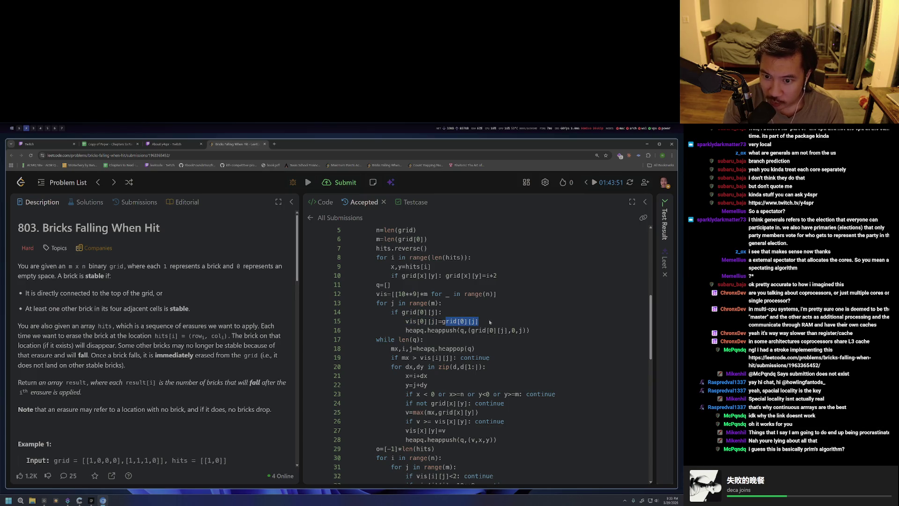
pyautogui.click(485, 322)
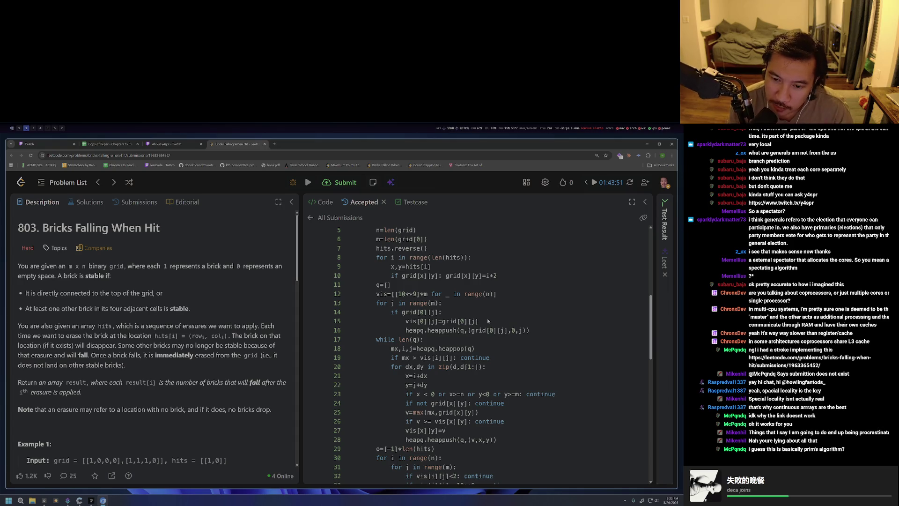
pyautogui.moveTo(427, 330); pyautogui.dragTo(486, 330)
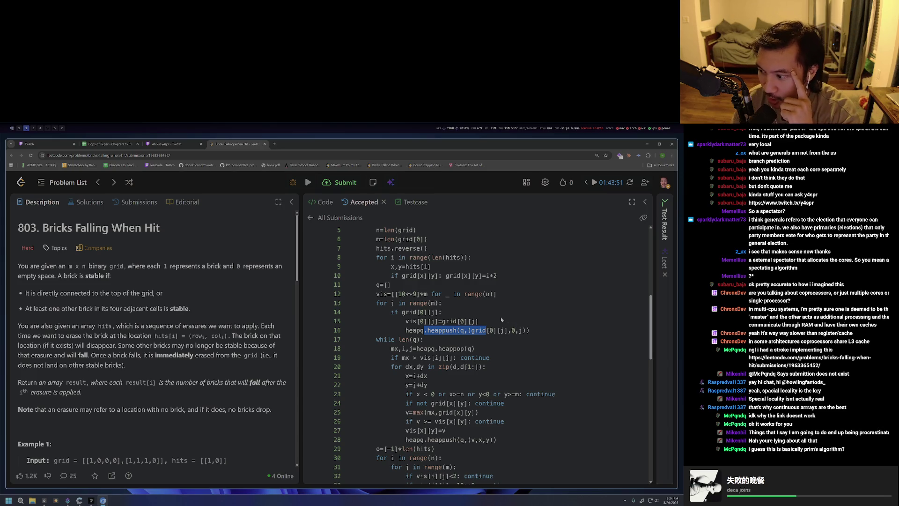
pyautogui.scroll(-2, 513, 323)
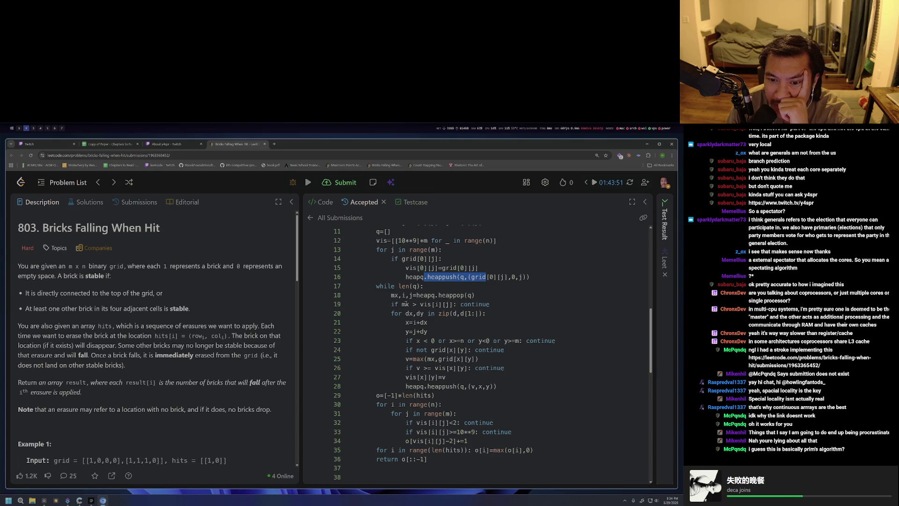
# Review the mx variable, the visited check, the d,d[1:] zip pairing and the direction list.
pyautogui.moveTo(417, 295); pyautogui.dragTo(472, 295)
pyautogui.doubleClick(395, 295)
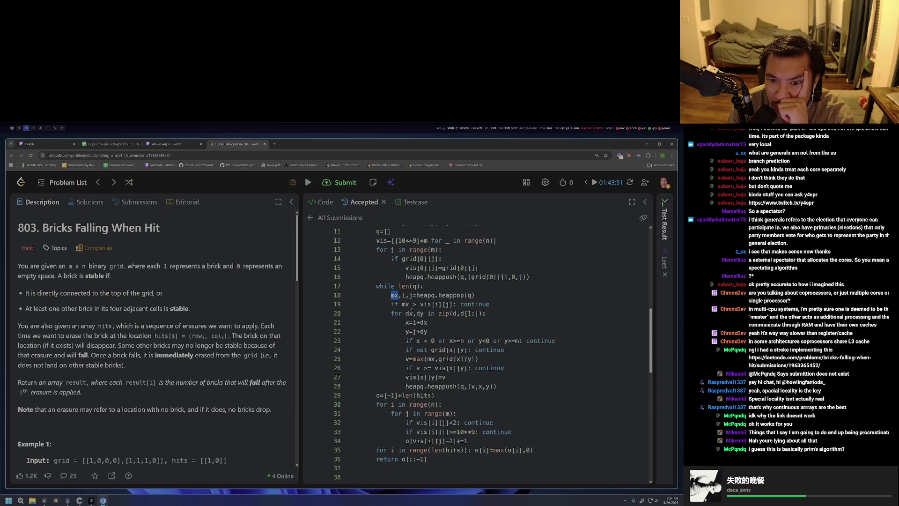
pyautogui.click(415, 310)
pyautogui.moveTo(490, 304); pyautogui.dragTo(384, 304)
pyautogui.click(386, 314)
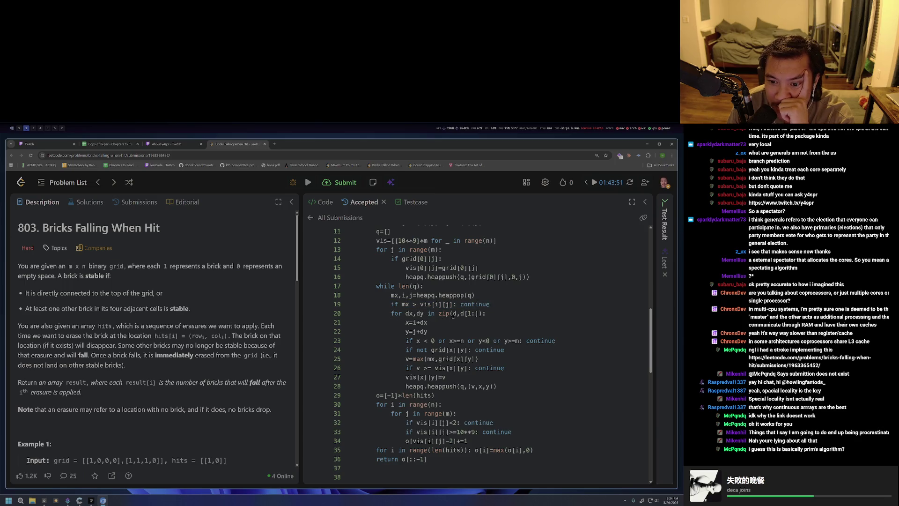
pyautogui.moveTo(453, 316); pyautogui.dragTo(483, 314)
pyautogui.click(478, 334)
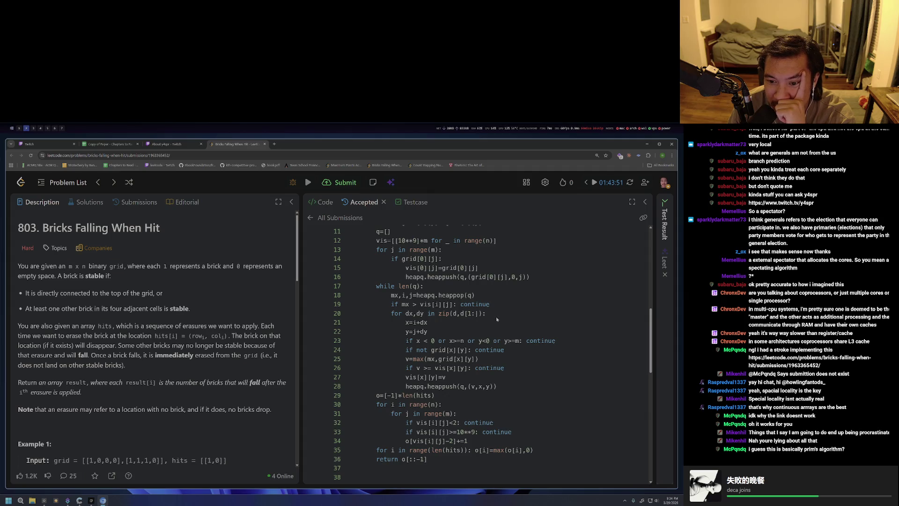
pyautogui.doubleClick(456, 314)
pyautogui.scroll(3, 436, 312)
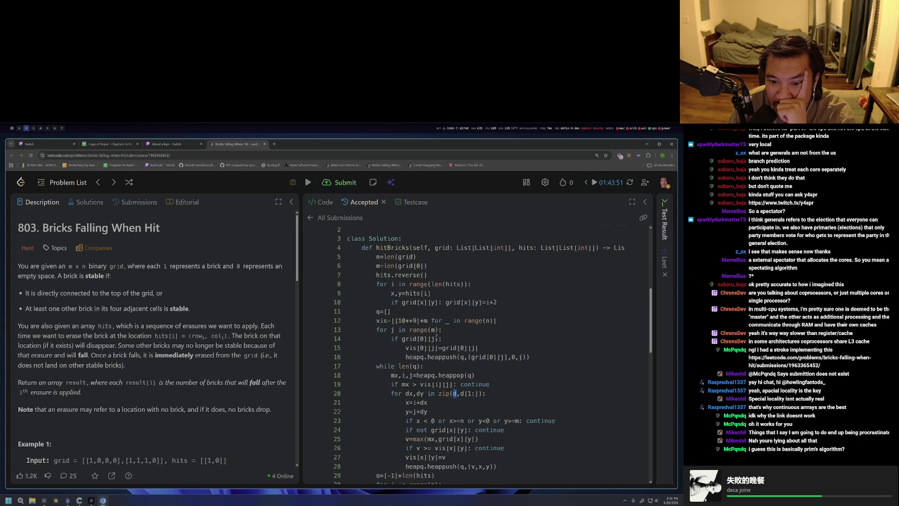
pyautogui.scroll(-1, 437, 336)
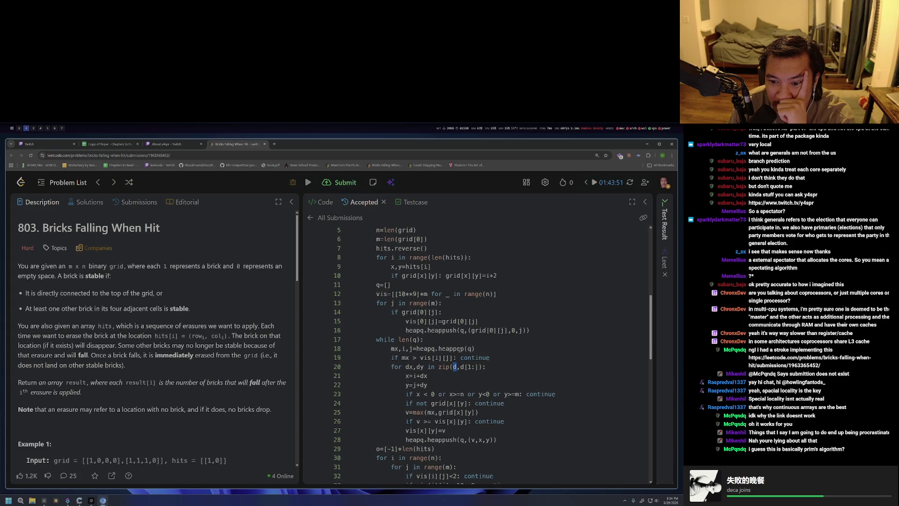
pyautogui.scroll(1, 410, 323)
pyautogui.scroll(1, 404, 302)
pyautogui.scroll(1, 397, 281)
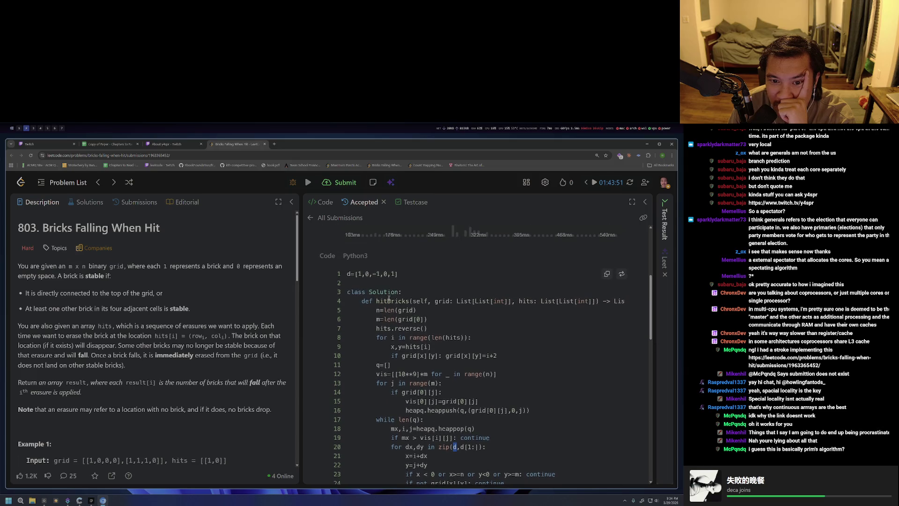
pyautogui.moveTo(393, 273); pyautogui.dragTo(347, 274)
pyautogui.scroll(-1, 381, 285)
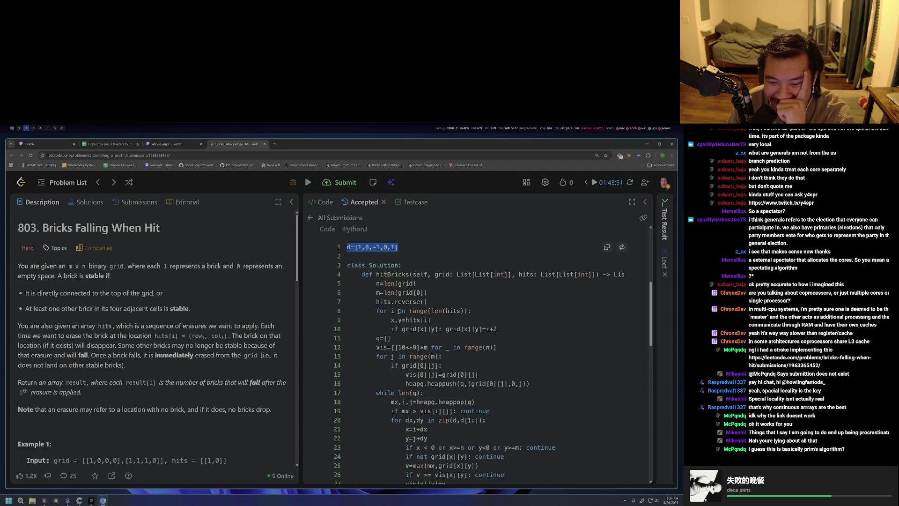
pyautogui.scroll(-2, 393, 298)
pyautogui.scroll(-1, 404, 316)
pyautogui.scroll(-1, 414, 330)
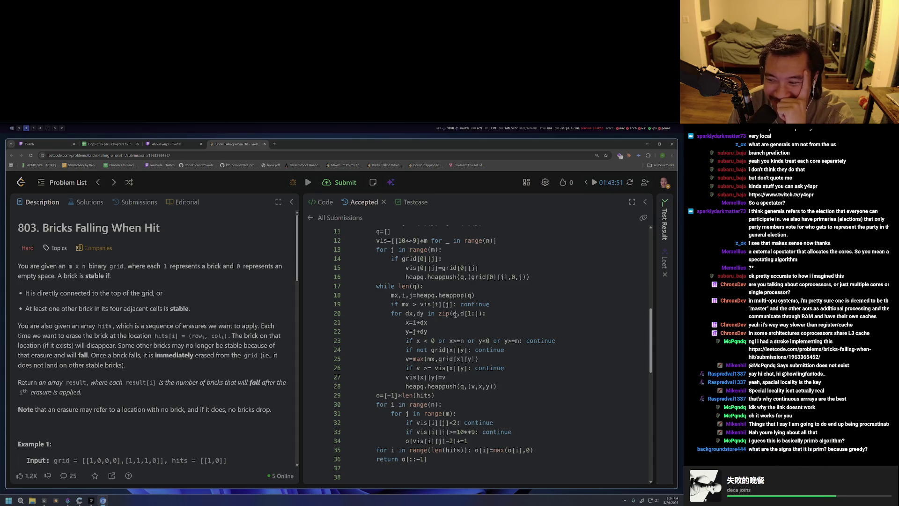
pyautogui.scroll(-1, 408, 304)
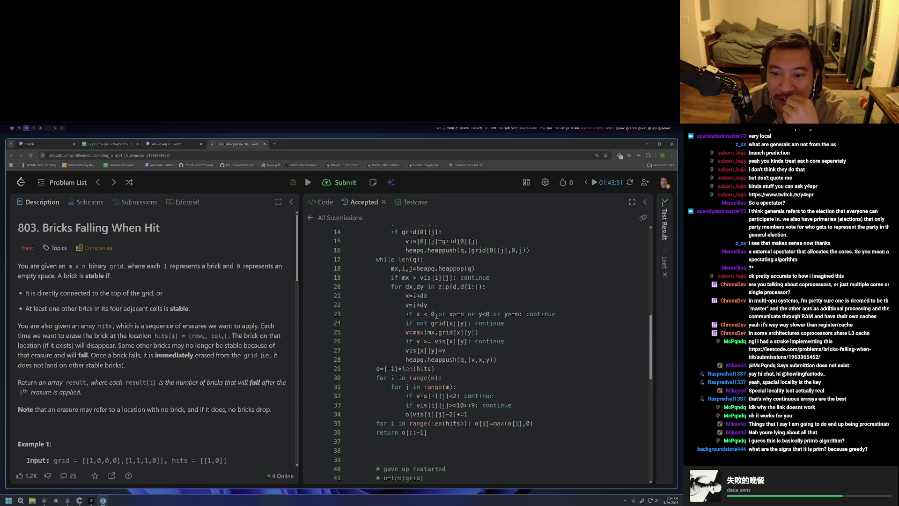
# Review the bounds check on line 23, empty-cell check on line 24 and heappush on line 28.
pyautogui.tripleClick(433, 313)
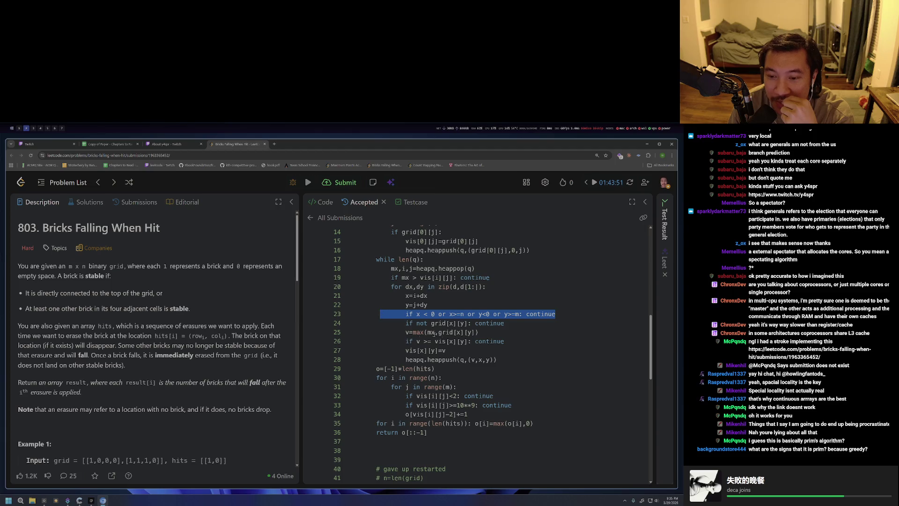
pyautogui.click(489, 342)
pyautogui.moveTo(408, 324)
pyautogui.mouseDown()
pyautogui.moveTo(467, 323)
pyautogui.moveTo(402, 323)
pyautogui.mouseUp()
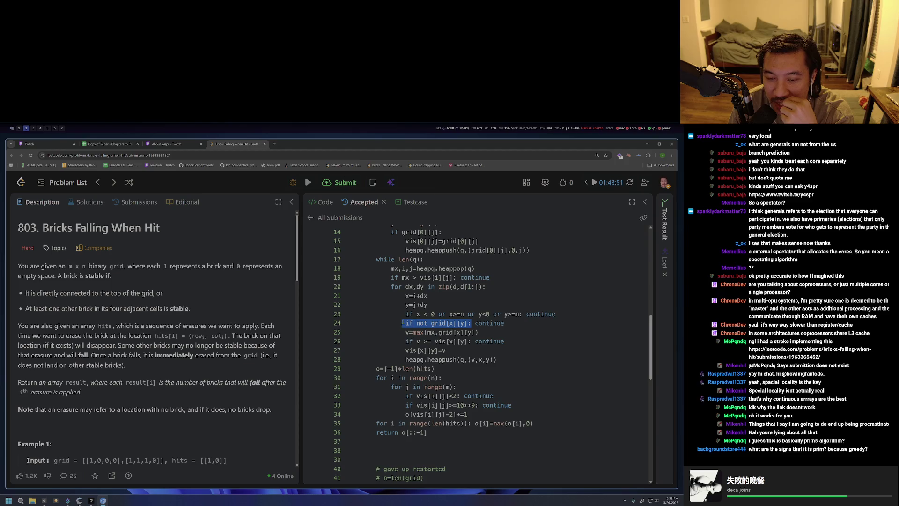
pyautogui.click(503, 341)
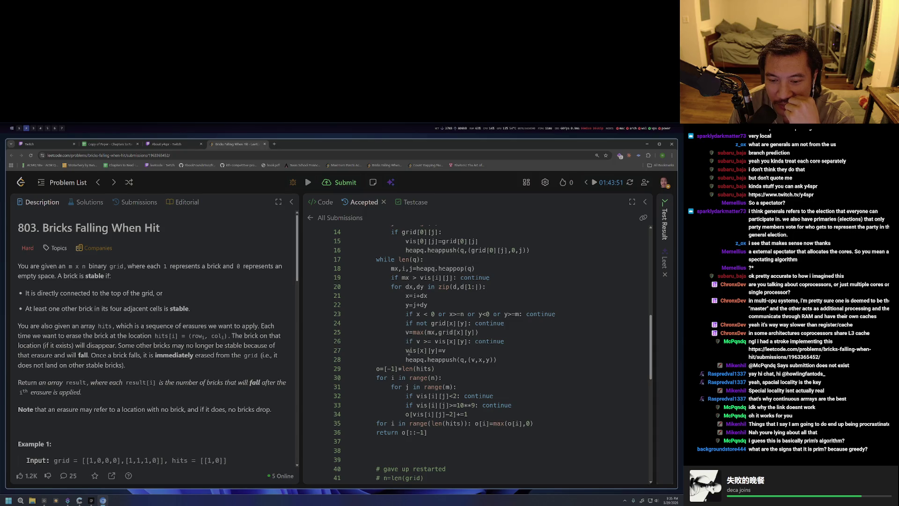
pyautogui.moveTo(406, 359); pyautogui.dragTo(498, 359)
pyautogui.click(508, 362)
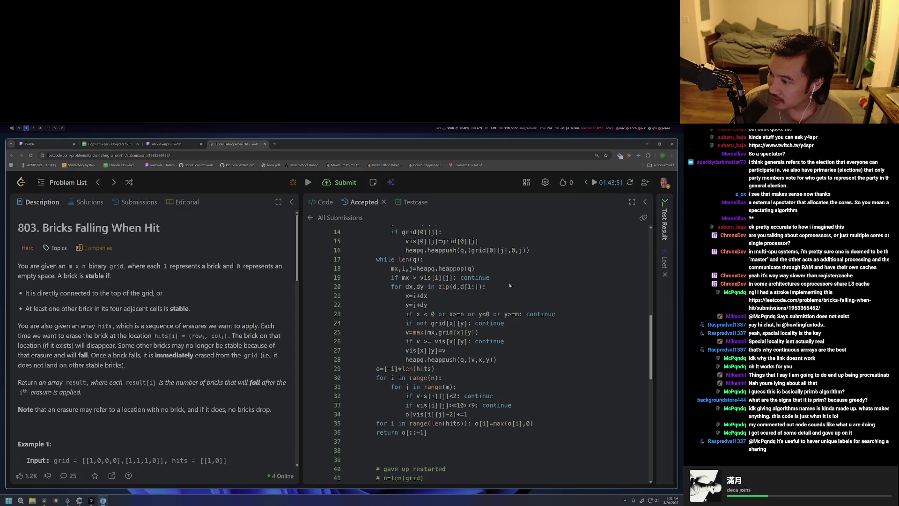
pyautogui.scroll(2, 510, 285)
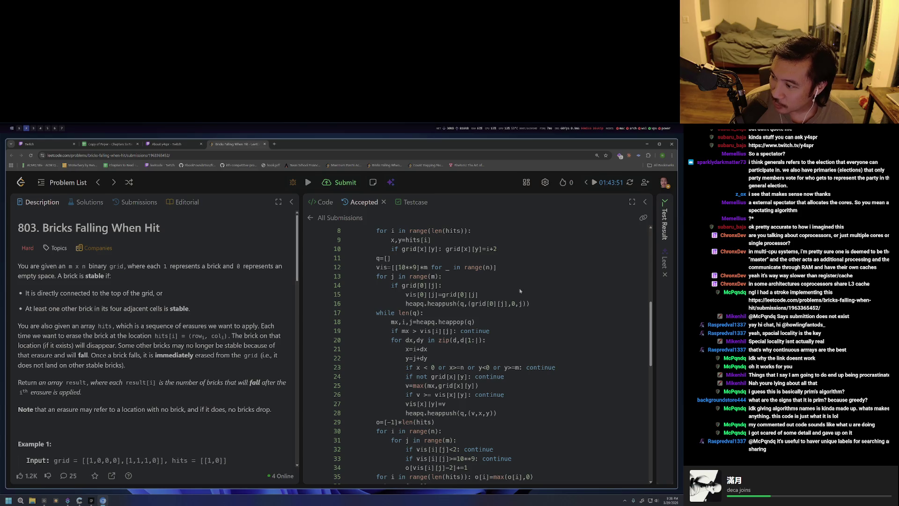
pyautogui.scroll(-5, 519, 289)
pyautogui.scroll(-5, 519, 289)
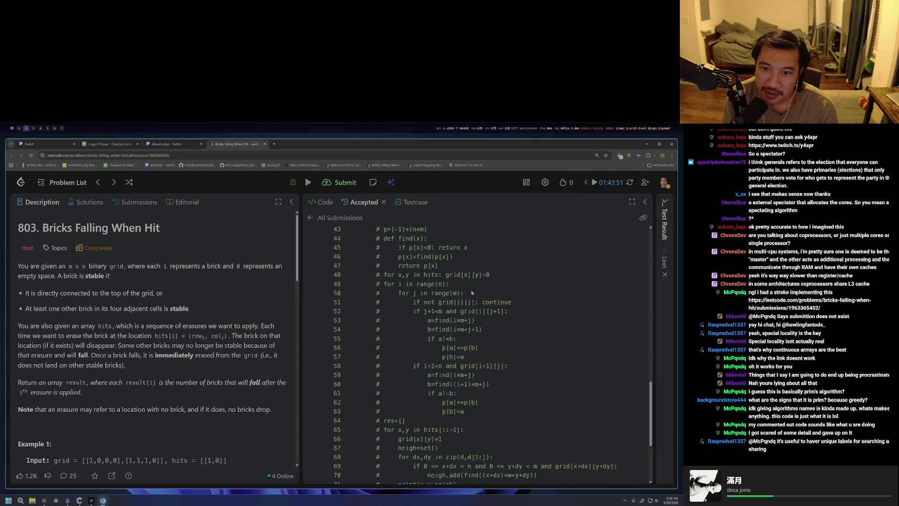
pyautogui.scroll(2, 425, 266)
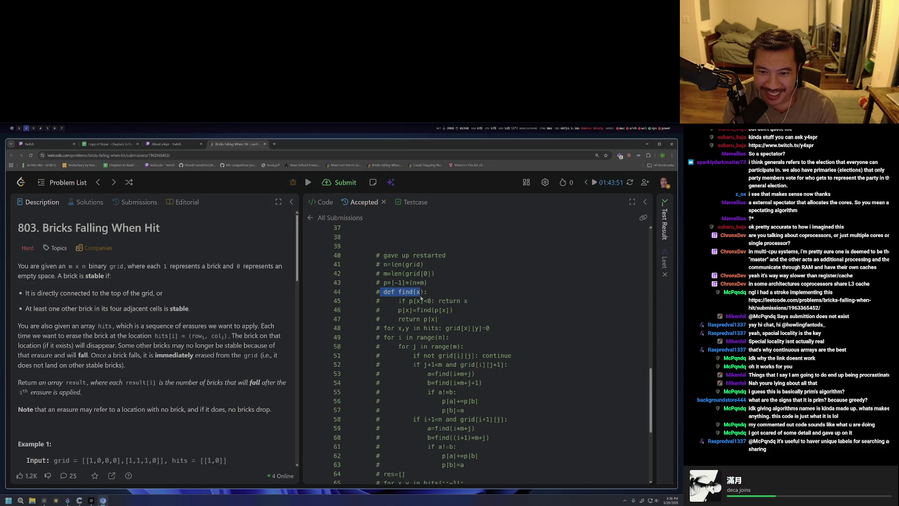
pyautogui.scroll(-2, 443, 305)
pyautogui.scroll(-1, 447, 303)
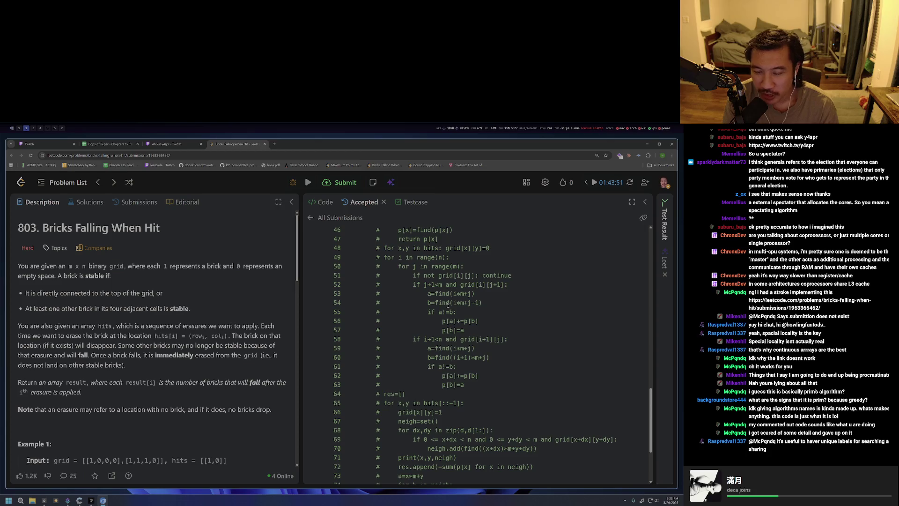
pyautogui.scroll(-2, 448, 304)
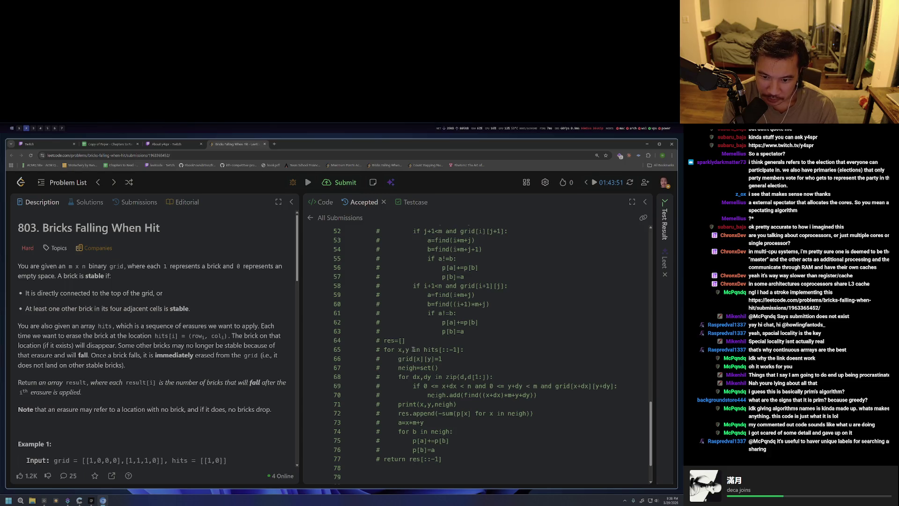
# Review the grid[x][y]=1 restore on line 66 and the zip loop bounds check on lines 68–69.
pyautogui.moveTo(384, 349)
pyautogui.mouseDown()
pyautogui.moveTo(465, 350)
pyautogui.moveTo(392, 360)
pyautogui.moveTo(494, 376)
pyautogui.mouseUp()
pyautogui.click(415, 368)
pyautogui.click(442, 392)
pyautogui.click(436, 368)
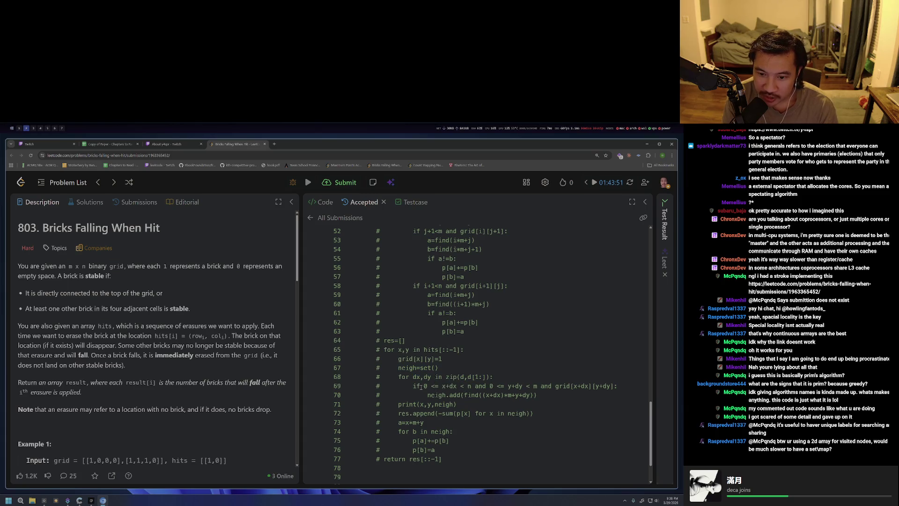
pyautogui.moveTo(420, 385); pyautogui.dragTo(507, 386)
pyautogui.moveTo(452, 386); pyautogui.dragTo(605, 387)
pyautogui.click(556, 386)
pyautogui.click(559, 387)
pyautogui.click(559, 386)
pyautogui.click(590, 394)
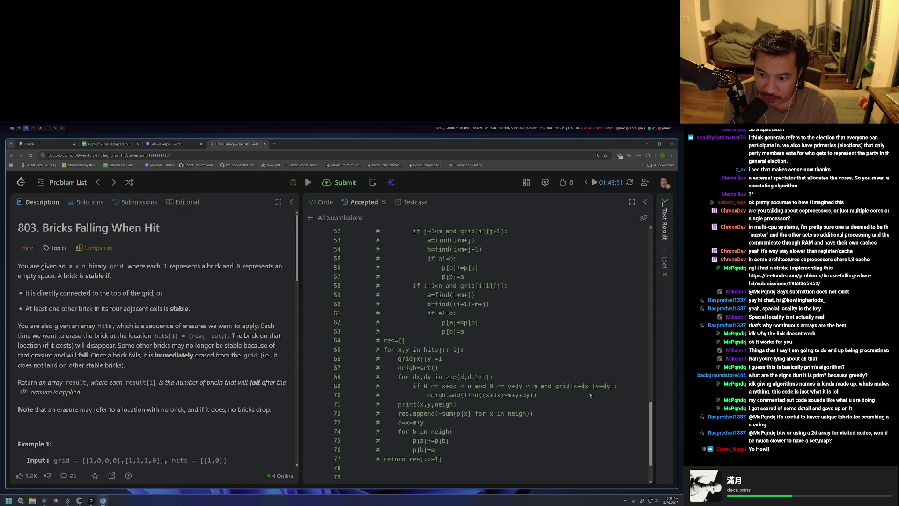
# Review the neigh.add call on line 70 and the neigh=set() line.
pyautogui.moveTo(419, 395); pyautogui.dragTo(555, 397)
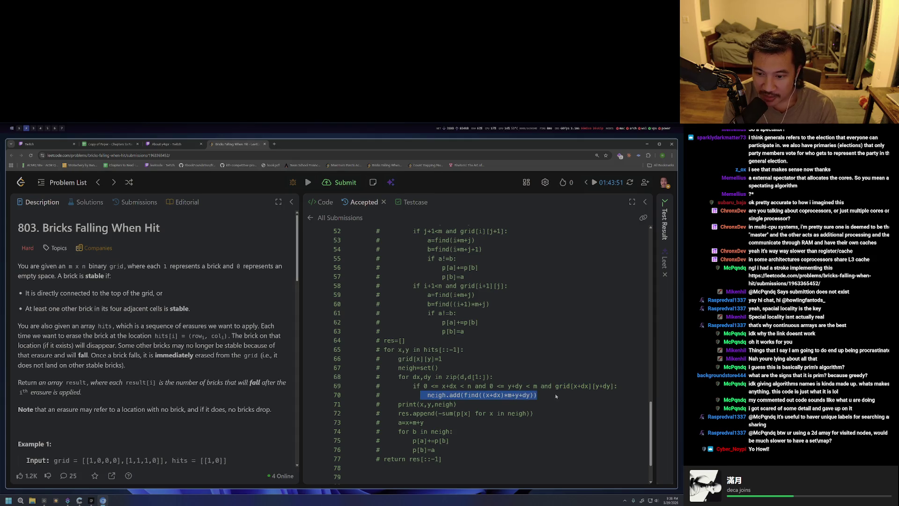
pyautogui.click(548, 406)
pyautogui.doubleClick(443, 395)
pyautogui.click(459, 408)
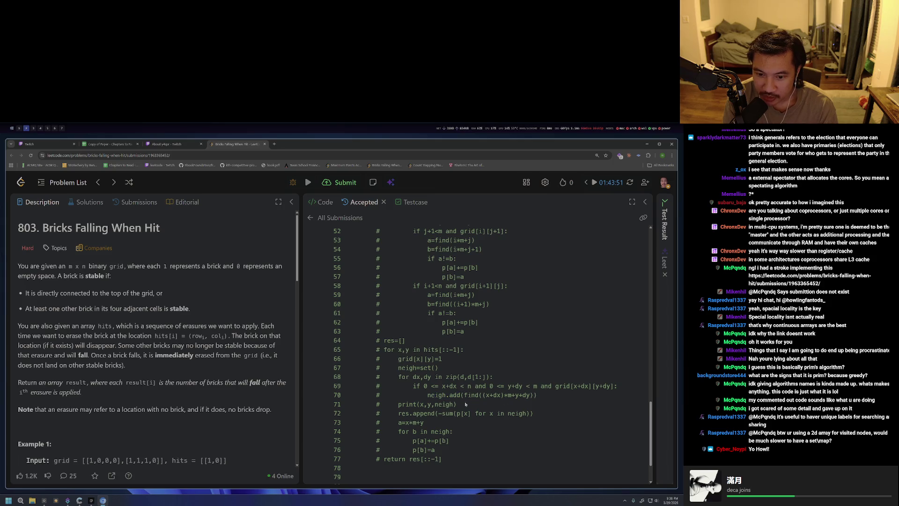
pyautogui.moveTo(438, 367); pyautogui.dragTo(397, 368)
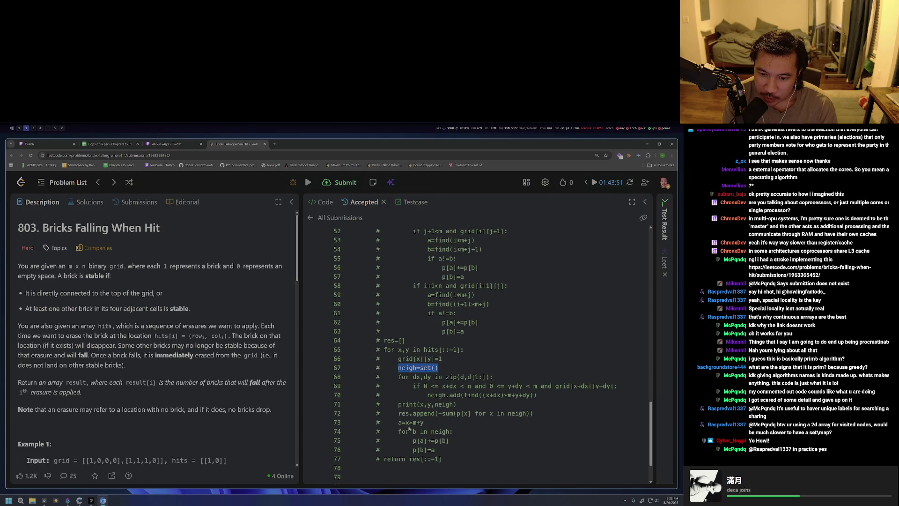
# Review the a=x*m+y line, the for b in neigh loop and the p[a] += update on lines 75–76.
pyautogui.moveTo(424, 422); pyautogui.dragTo(397, 422)
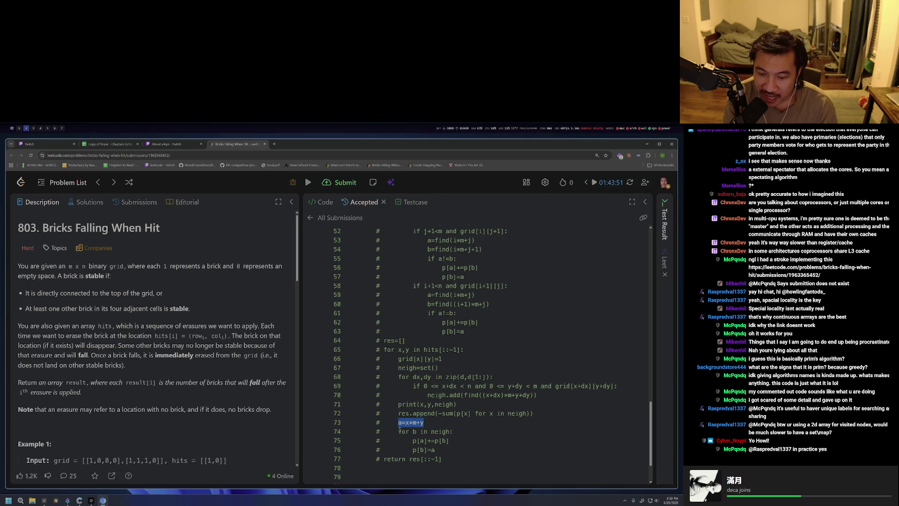
pyautogui.click(427, 427)
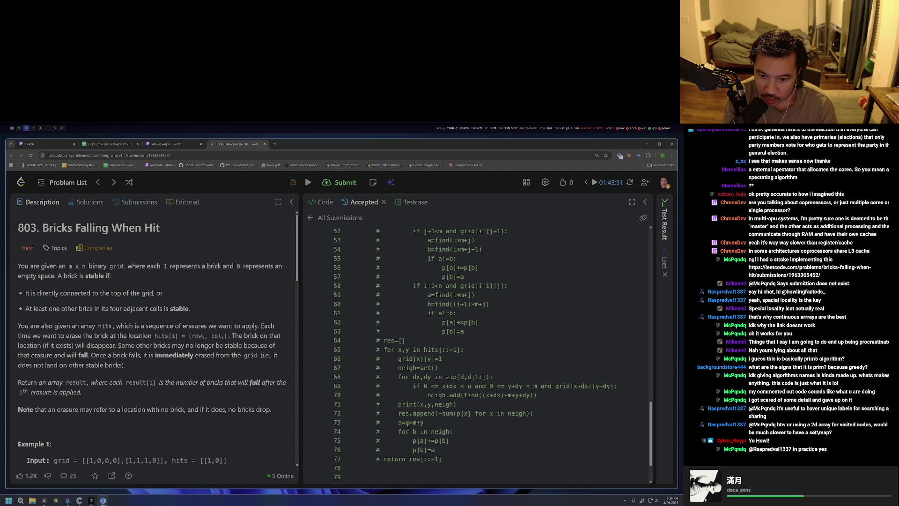
pyautogui.moveTo(424, 422)
pyautogui.mouseDown()
pyautogui.moveTo(399, 423)
pyautogui.moveTo(448, 432)
pyautogui.mouseUp()
pyautogui.click(429, 448)
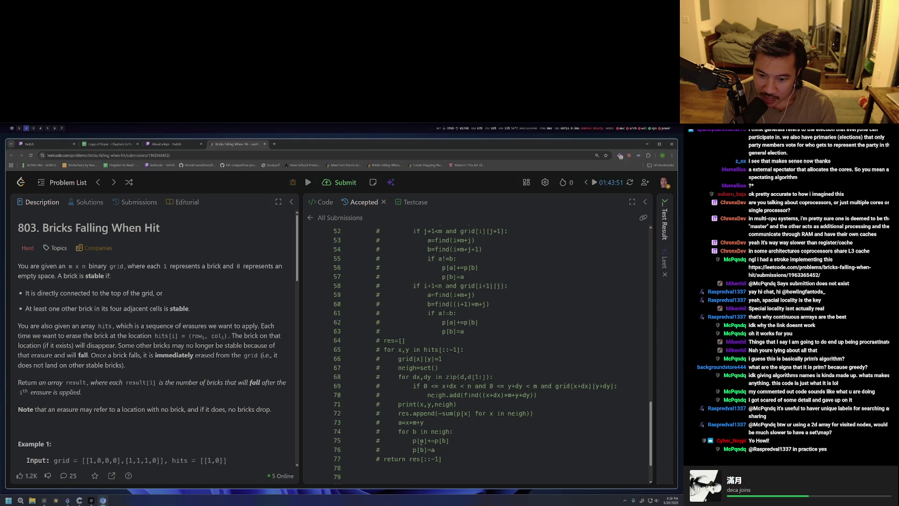
pyautogui.doubleClick(433, 441)
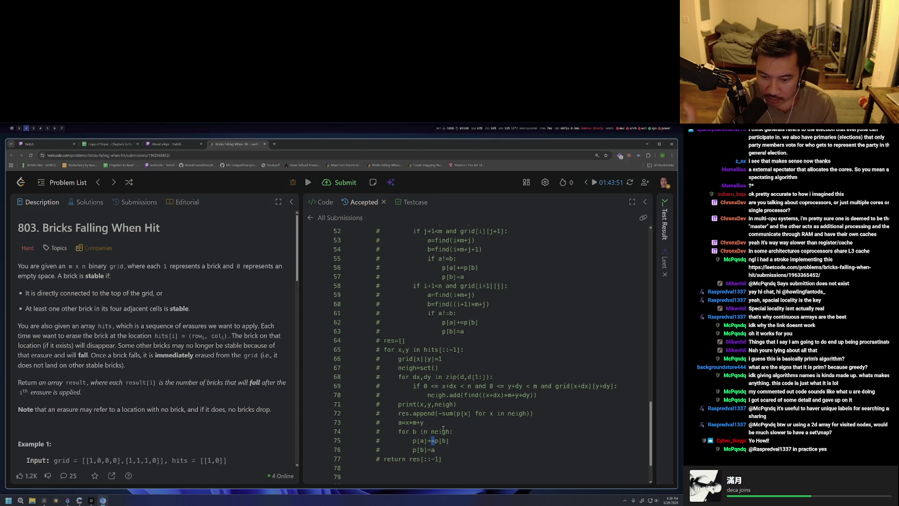
pyautogui.click(429, 439)
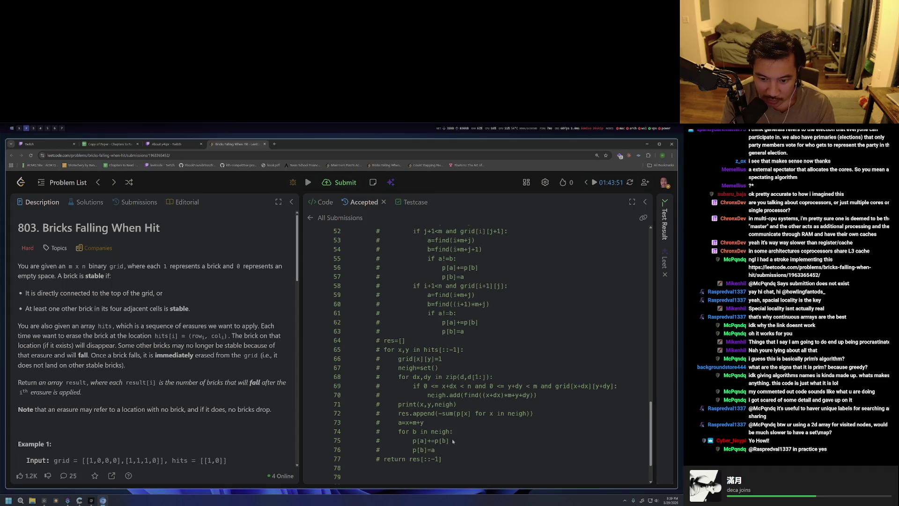
pyautogui.moveTo(380, 441); pyautogui.dragTo(456, 447)
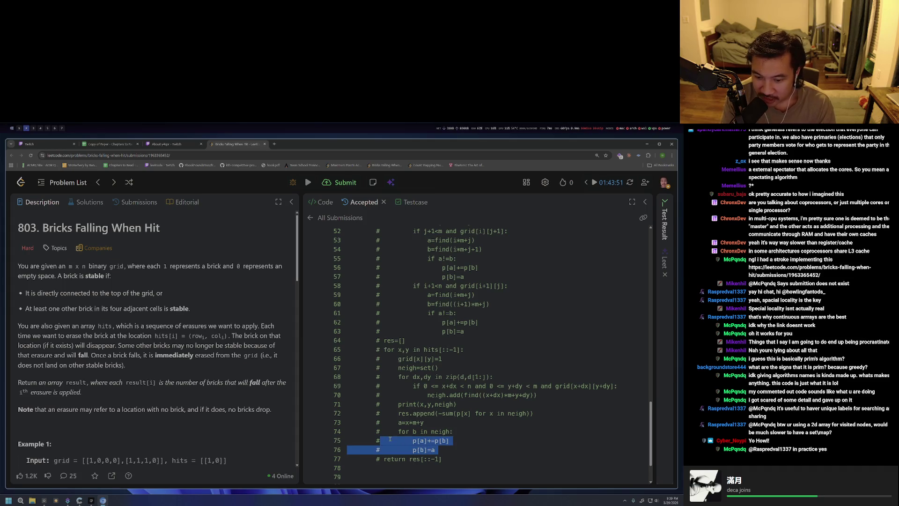
pyautogui.scroll(3, 461, 443)
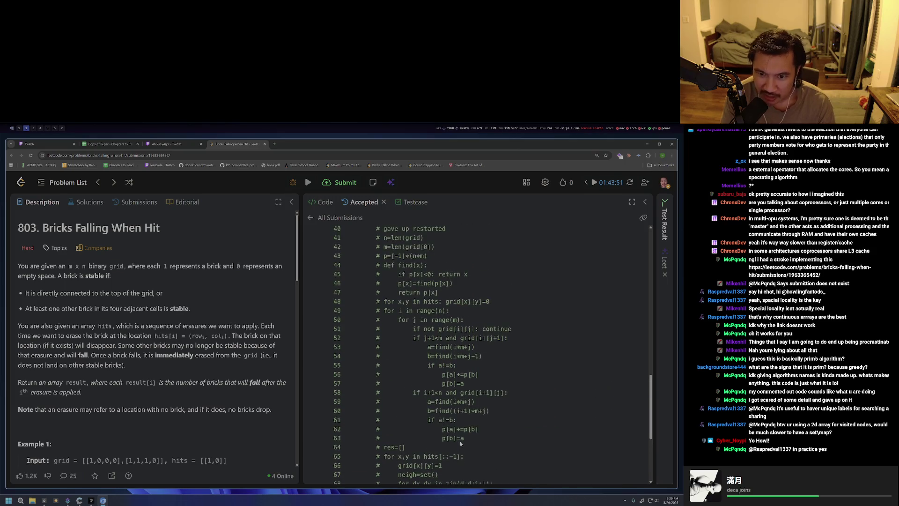
pyautogui.scroll(-3, 460, 438)
pyautogui.click(452, 414)
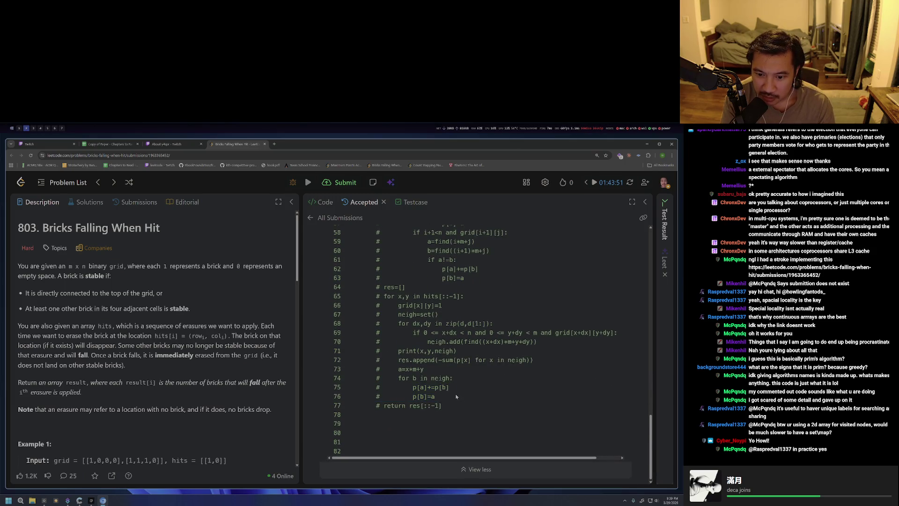
pyautogui.moveTo(453, 415); pyautogui.dragTo(417, 414)
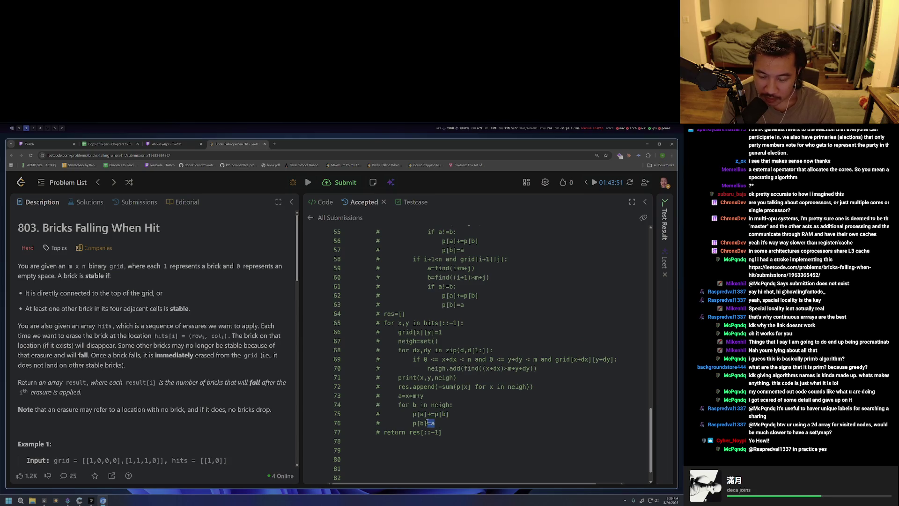
pyautogui.click(414, 415)
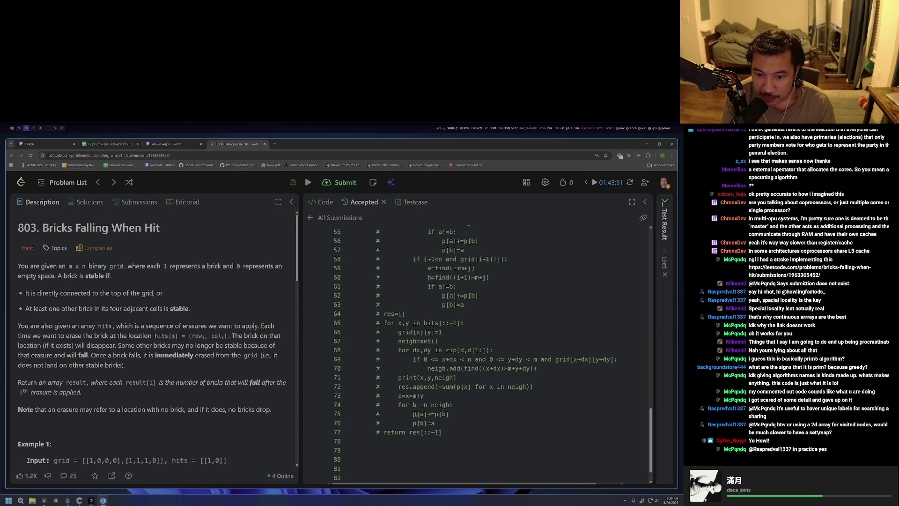
pyautogui.moveTo(413, 414); pyautogui.dragTo(425, 415)
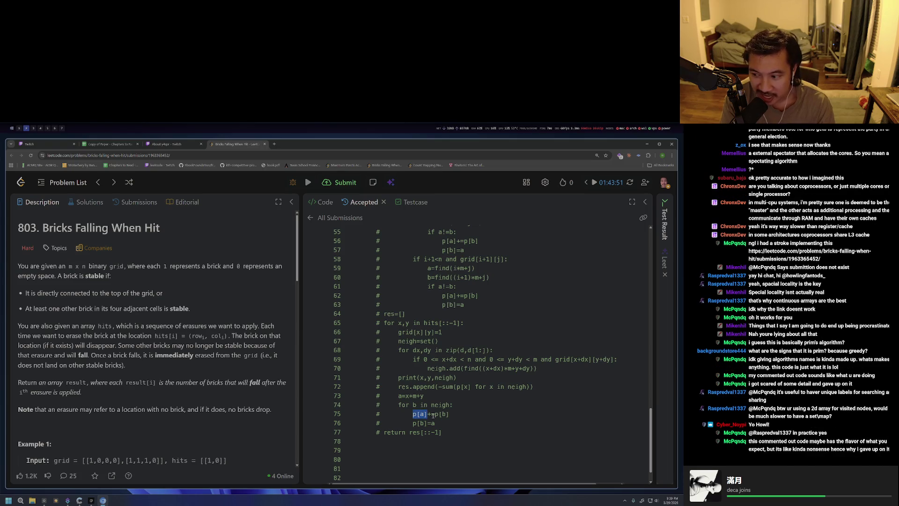
# Review the return res[::-1] line at the end of the solution.
pyautogui.moveTo(442, 432); pyautogui.dragTo(378, 432)
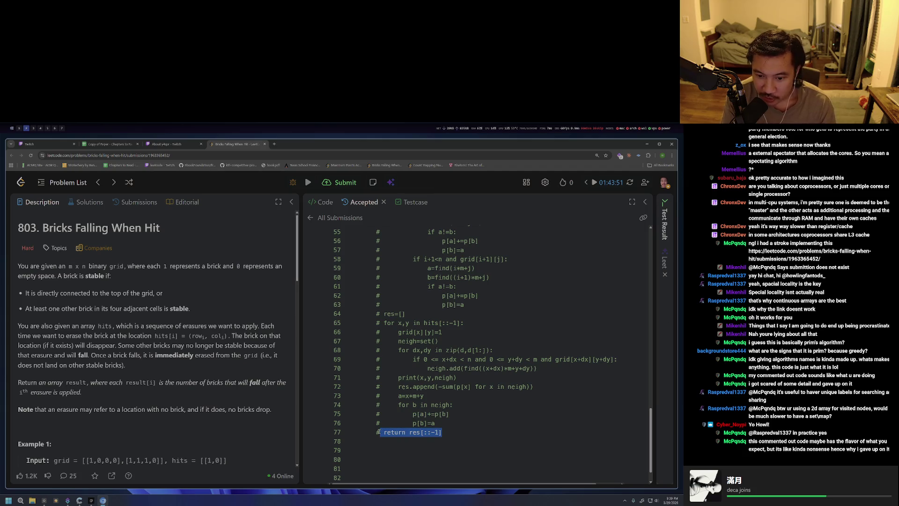
pyautogui.scroll(3, 467, 443)
pyautogui.scroll(3, 461, 442)
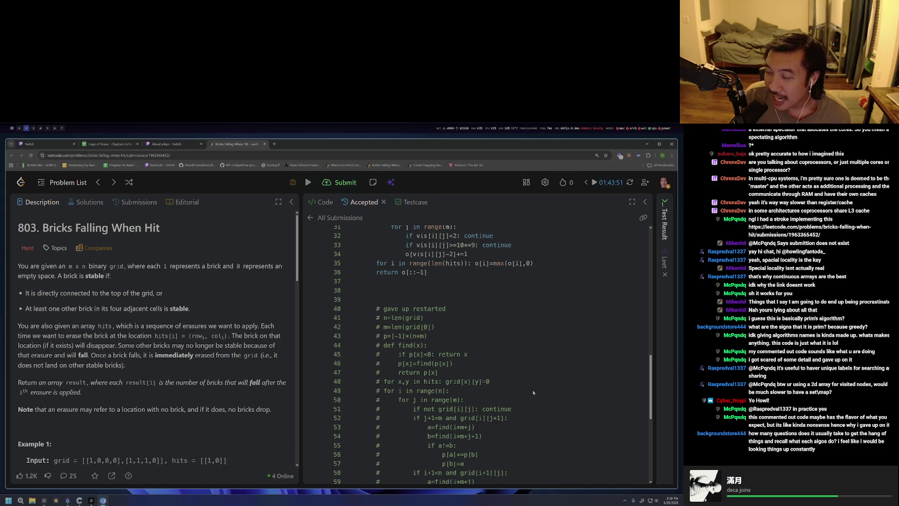
pyautogui.scroll(1, 524, 389)
pyautogui.scroll(4, 492, 365)
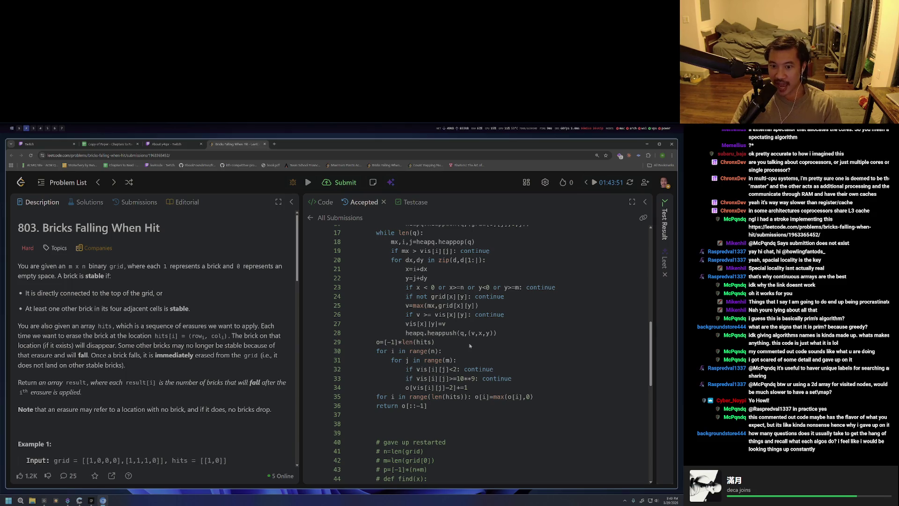
pyautogui.scroll(-5, 440, 368)
pyautogui.moveTo(442, 459); pyautogui.dragTo(383, 459)
pyautogui.click(399, 424)
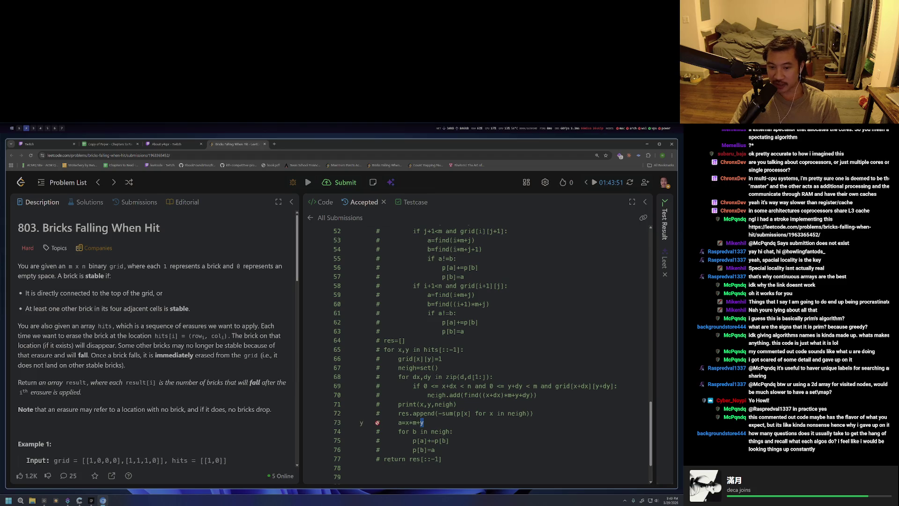
# Mark a=x*m+y on line 73, then go to the user's profile page from the avatar menu.
pyautogui.moveTo(398, 422); pyautogui.dragTo(430, 422)
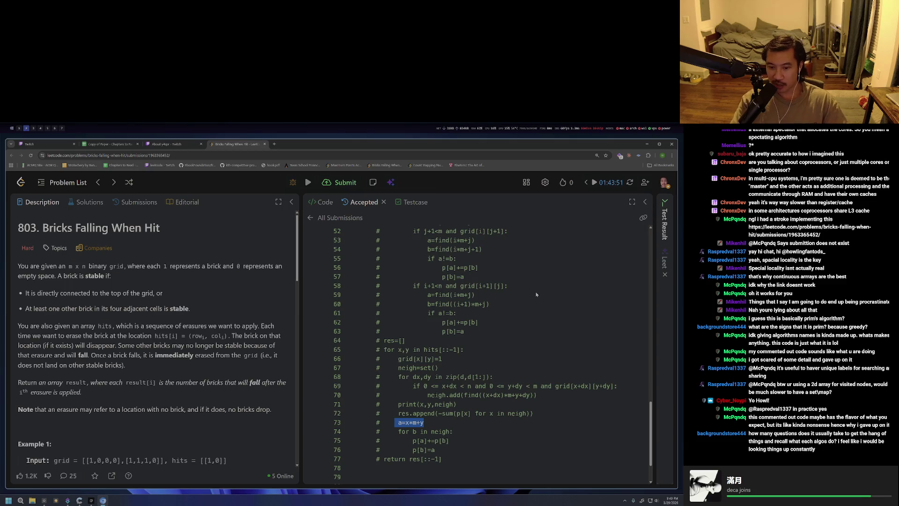
pyautogui.moveTo(387, 422); pyautogui.dragTo(431, 424)
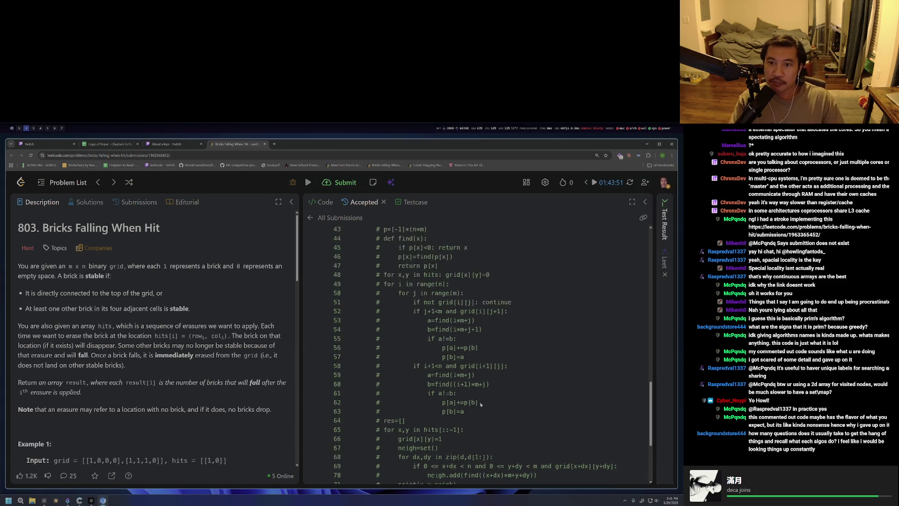
pyautogui.scroll(5, 480, 402)
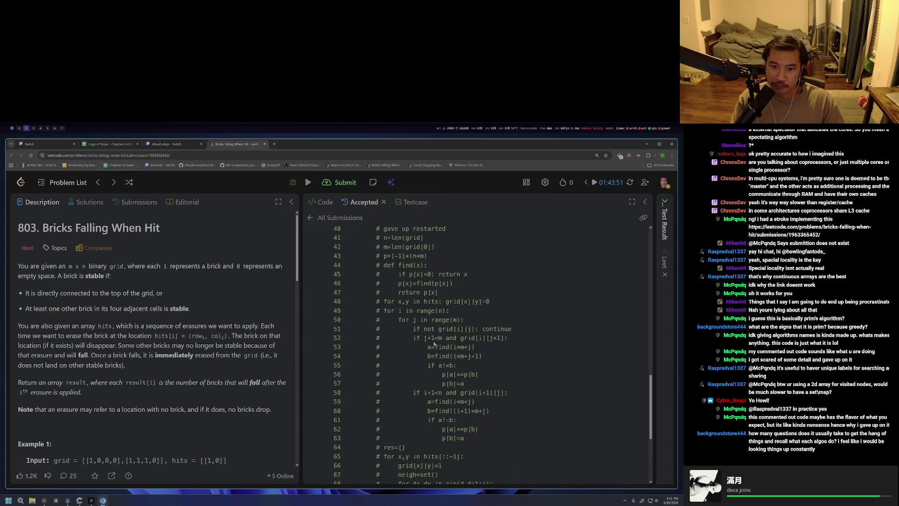
pyautogui.scroll(-2, 433, 347)
pyautogui.scroll(2, 450, 314)
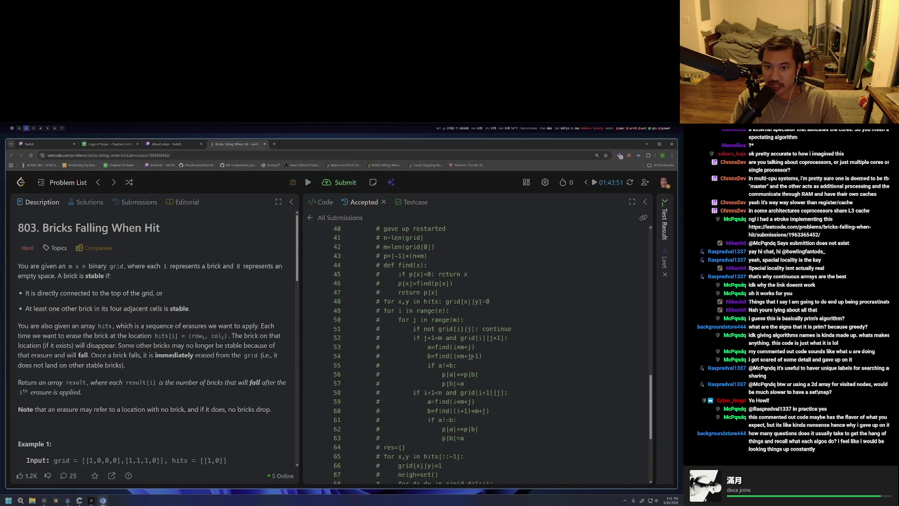
pyautogui.scroll(-2, 494, 347)
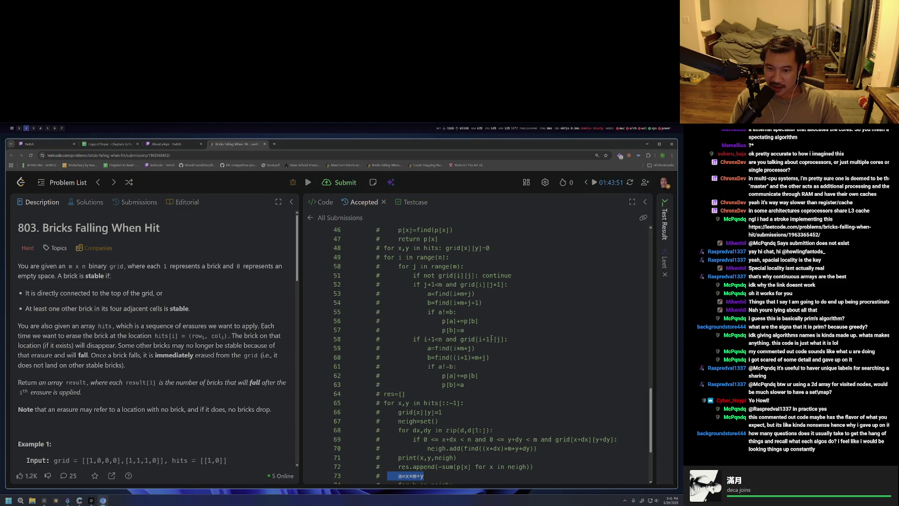
pyautogui.click(663, 182)
pyautogui.click(611, 214)
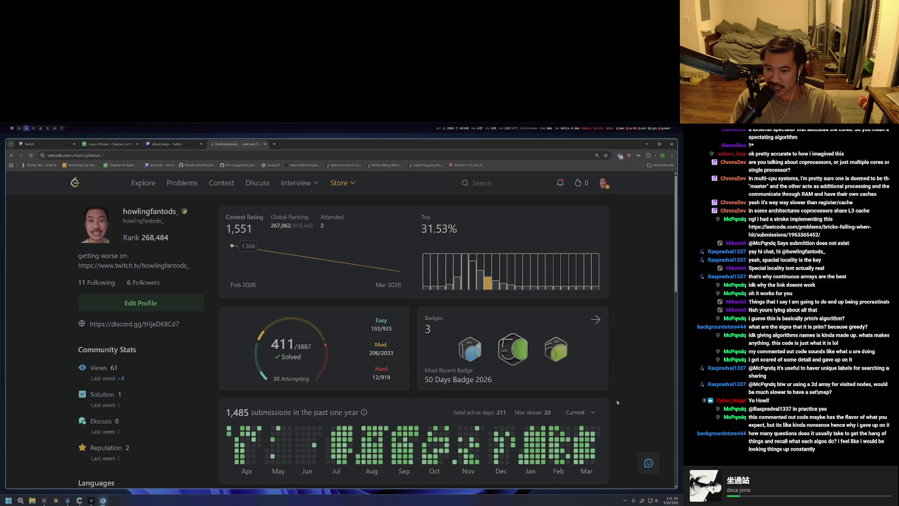
pyautogui.scroll(-3, 617, 396)
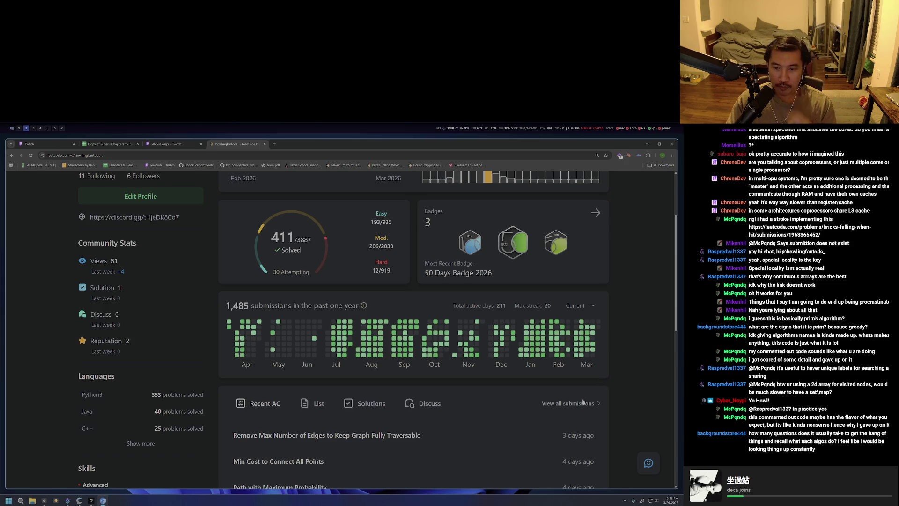
pyautogui.scroll(-2, 589, 399)
pyautogui.scroll(2, 598, 379)
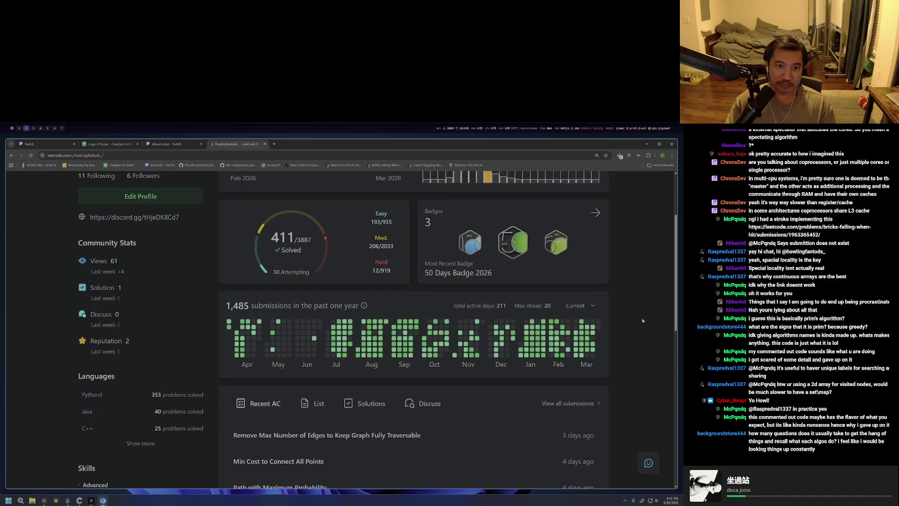
pyautogui.scroll(2, 245, 346)
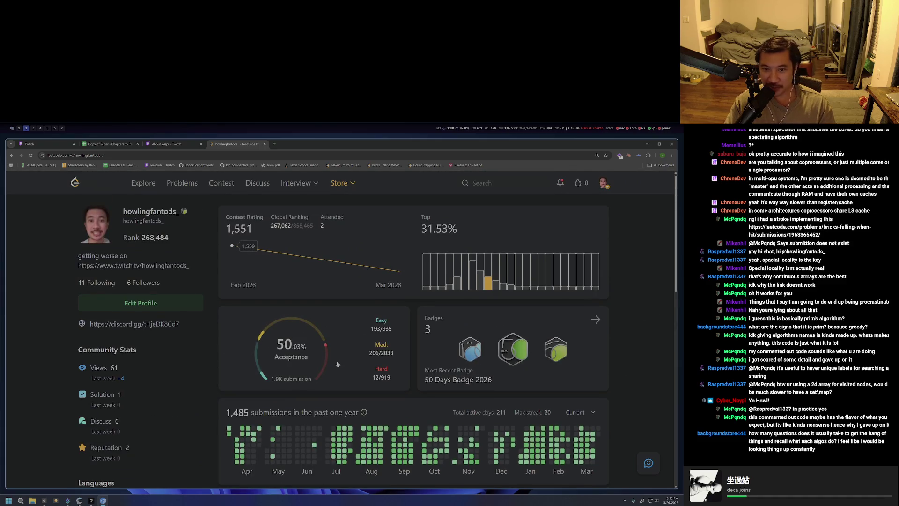
# Close the LeetCode tab, switch to the Readwise Reader workspace and return to its Home library.
pyautogui.click(264, 144)
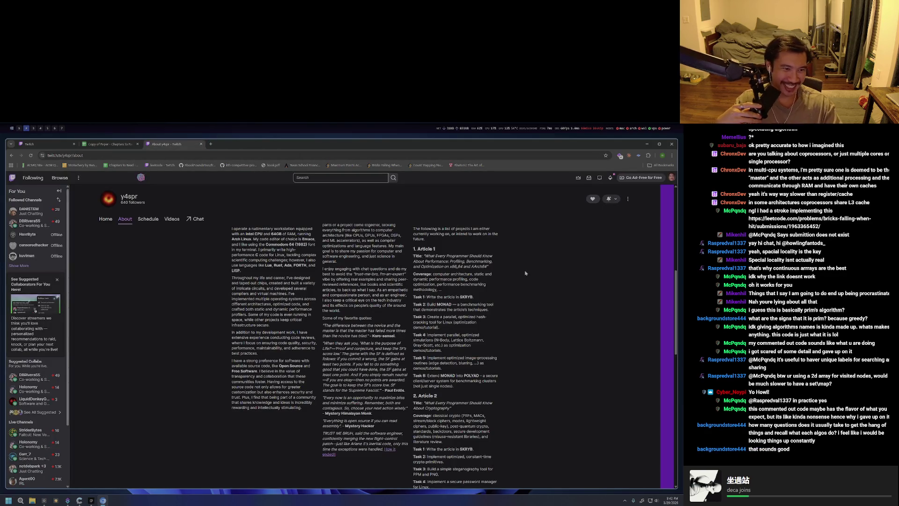
pyautogui.press('super+5')
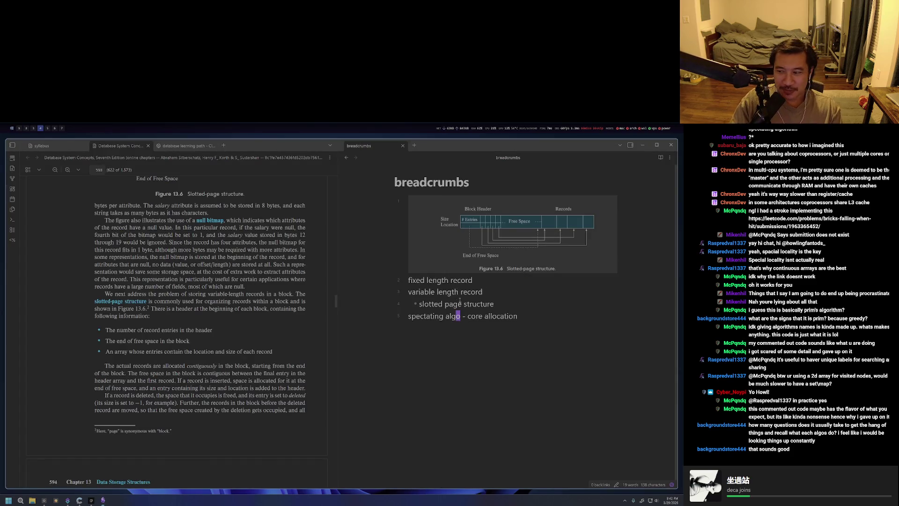
pyautogui.press('super+6')
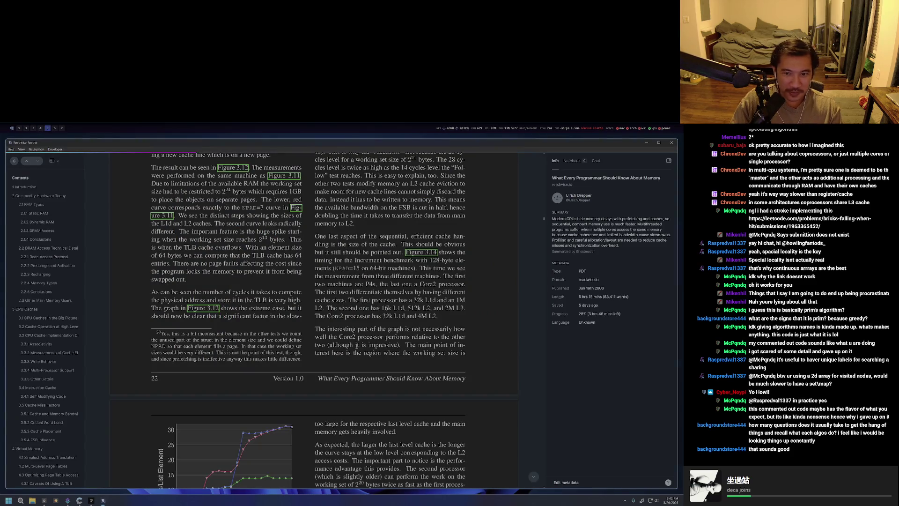
pyautogui.scroll(-5, 356, 345)
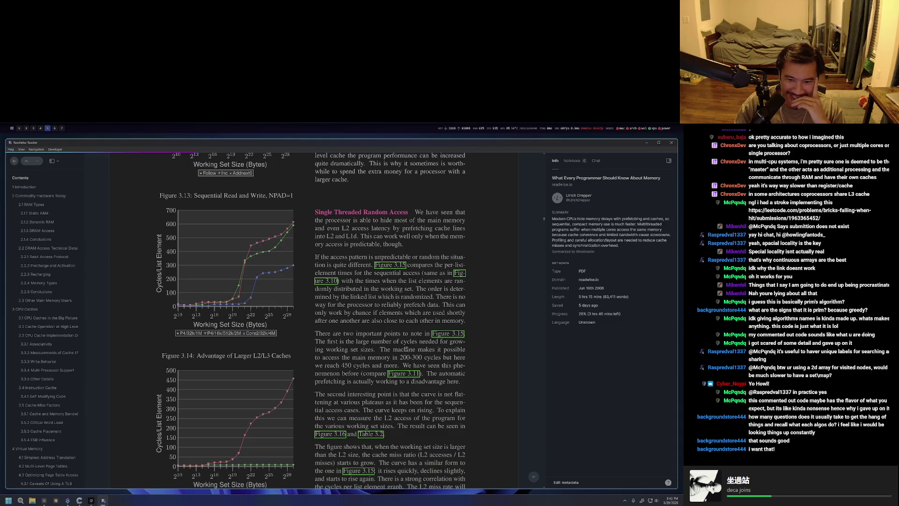
pyautogui.scroll(-1, 402, 348)
pyautogui.scroll(-4, 401, 349)
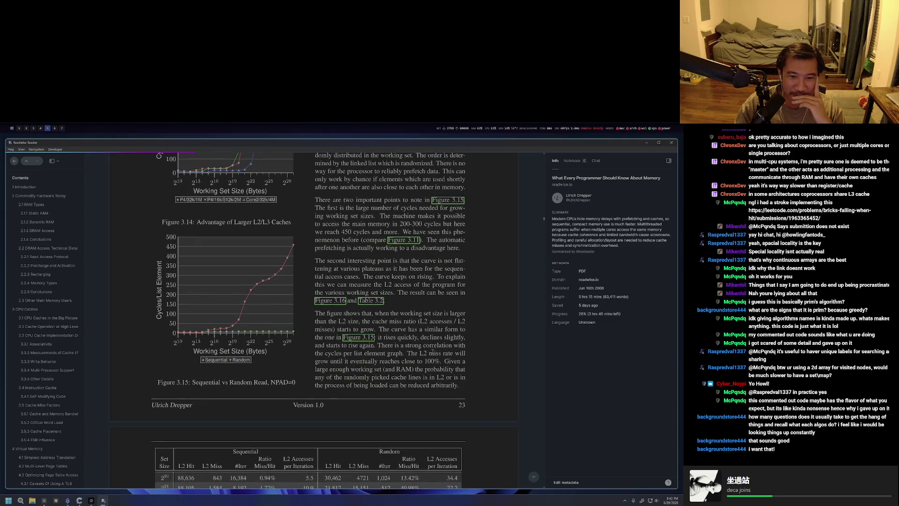
pyautogui.scroll(6, 425, 347)
pyautogui.scroll(5, 425, 347)
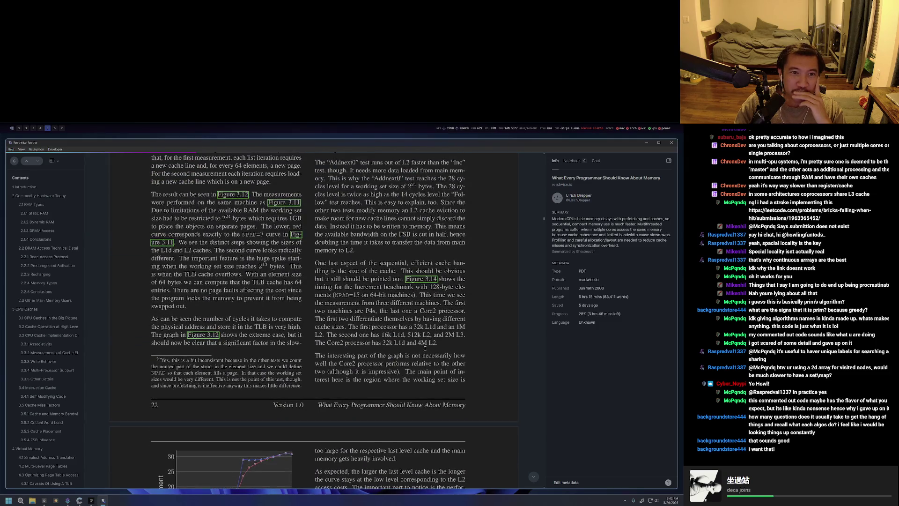
pyautogui.press('Escape')
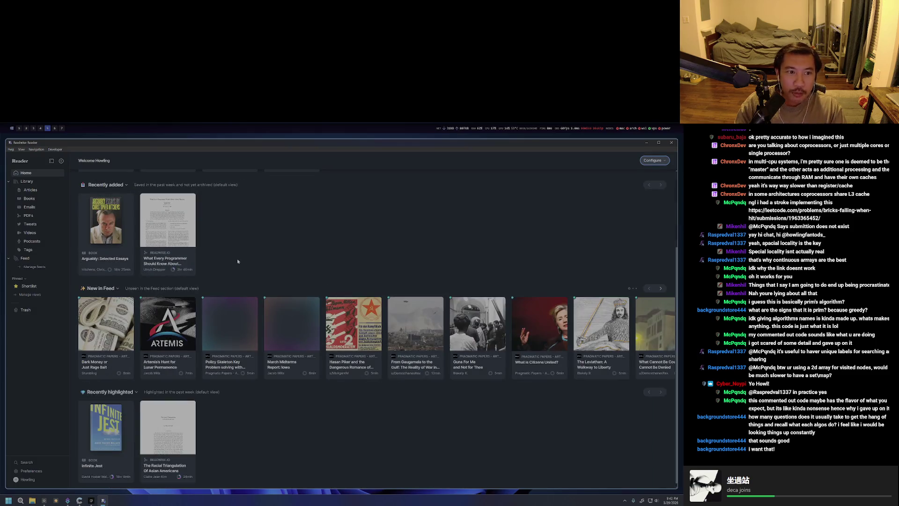
# Reopen the memory paper at the cache write-behavior sections, then jump to the breadcrumbs note and start a new line.
pyautogui.click(116, 236)
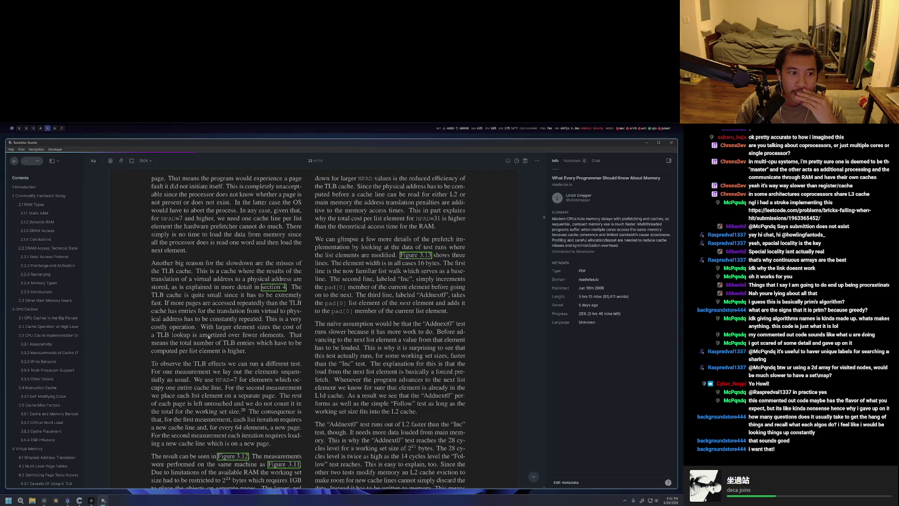
pyautogui.click(49, 370)
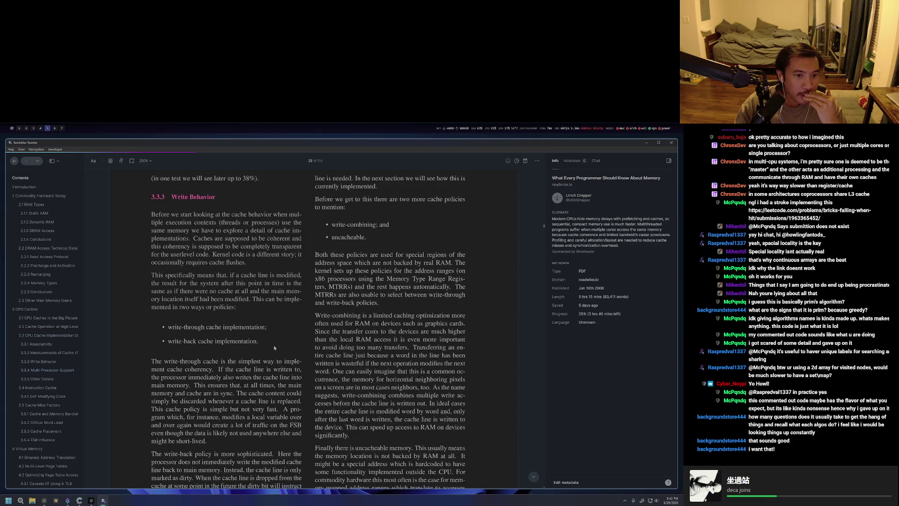
pyautogui.scroll(-2, 407, 351)
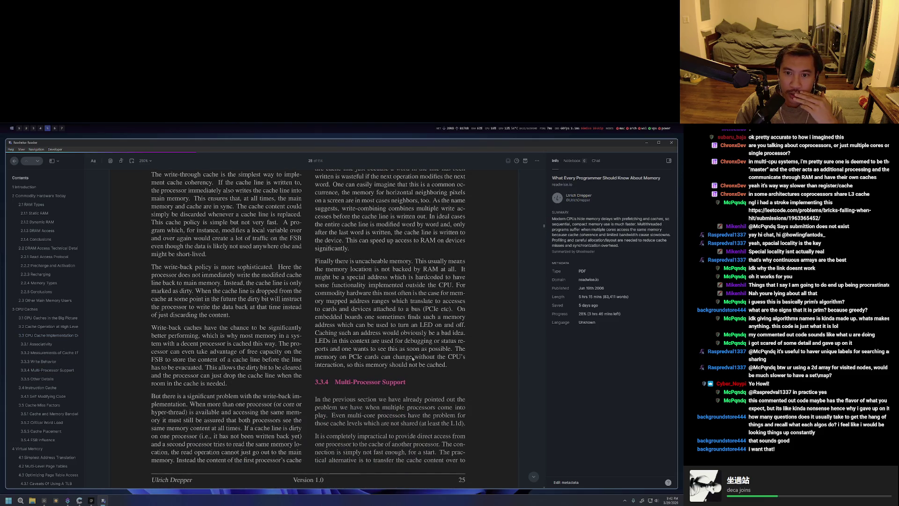
pyautogui.scroll(1, 413, 358)
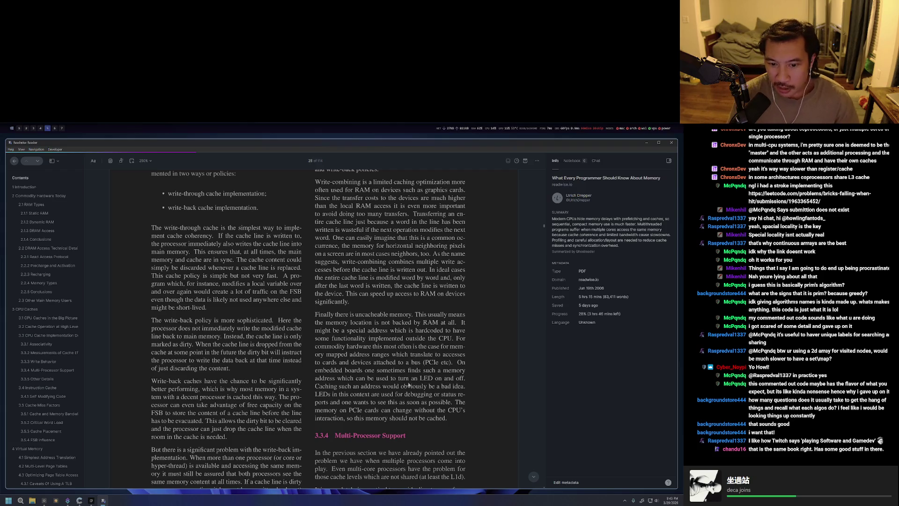
pyautogui.scroll(-1, 414, 380)
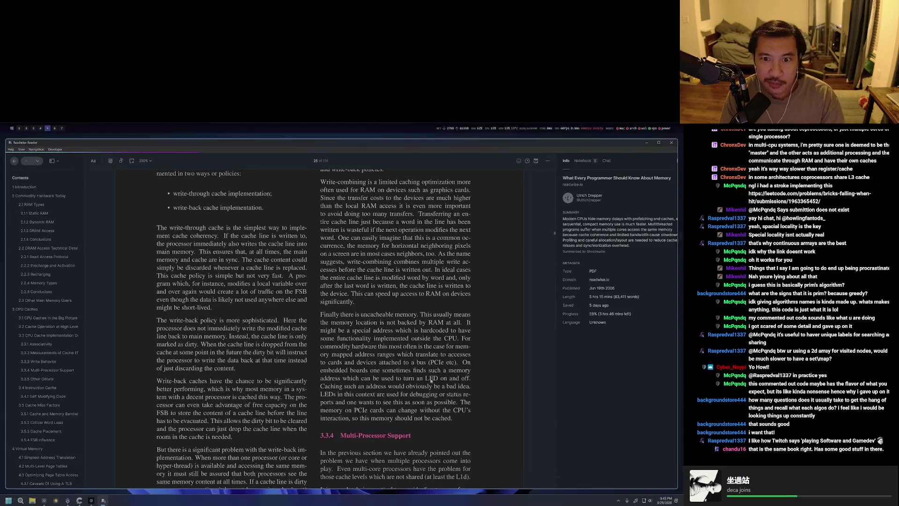
pyautogui.hotkey('alt', '5')
pyautogui.press('Return')
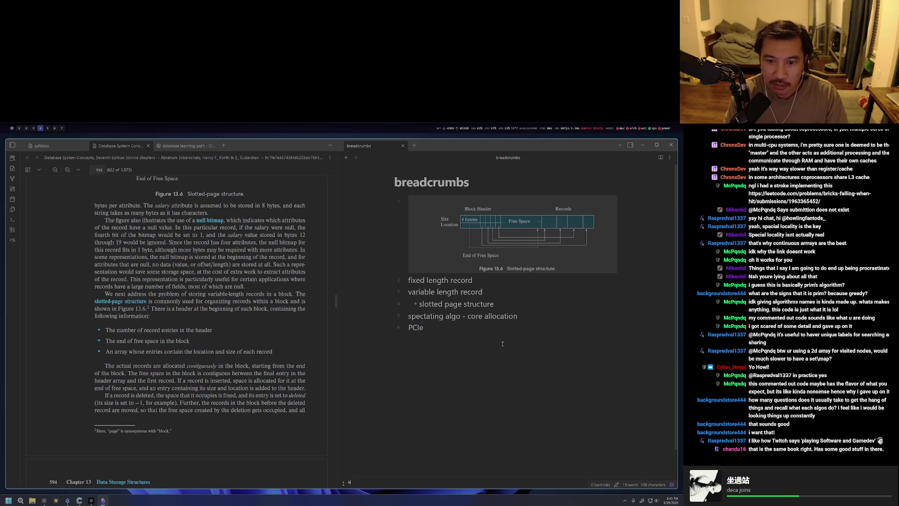
# Cycle through the workspaces and land back on the memory paper in Readwise Reader.
pyautogui.hotkey('alt', '4')
pyautogui.hotkey('alt', '3')
pyautogui.hotkey('alt', '5')
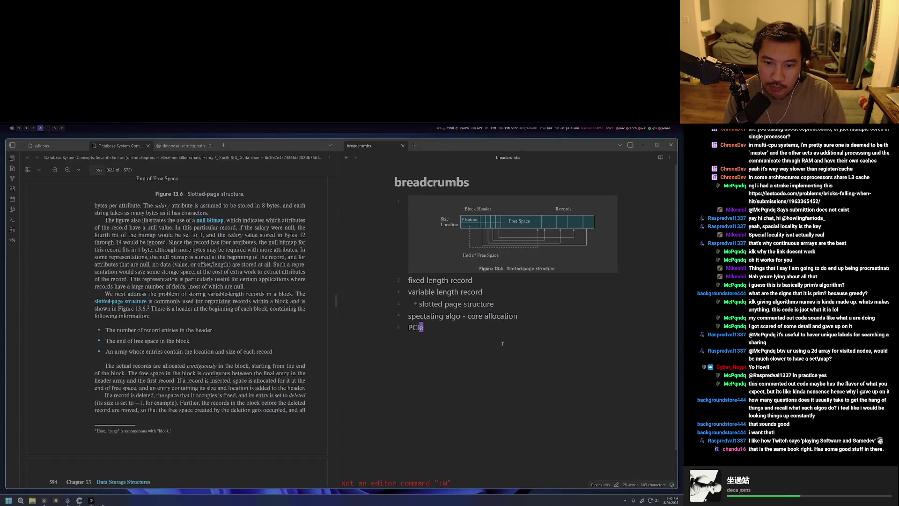
pyautogui.hotkey('alt', '6')
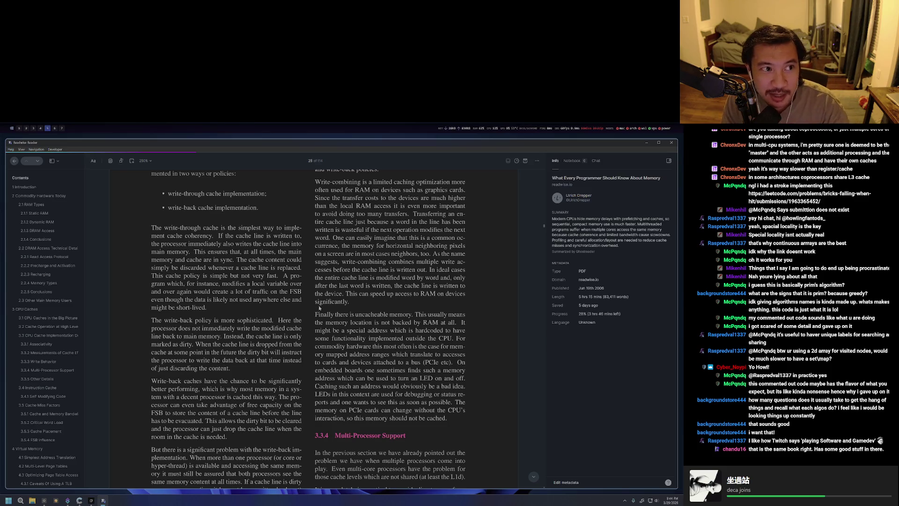
# Switch to DiskManager.hpp and insert an indented throwaway test line near its end.
pyautogui.hotkey('alt', '4')
pyautogui.press('G')
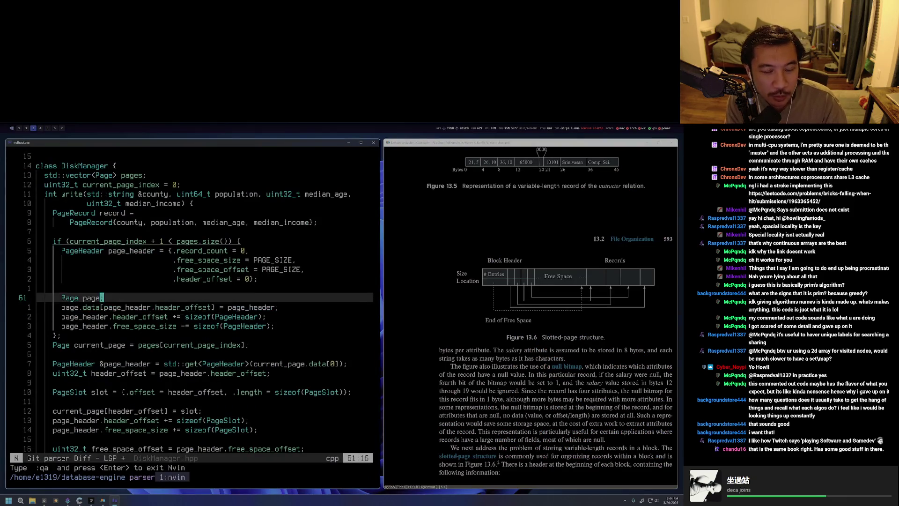
pyautogui.press('k')
pyautogui.press('k')
pyautogui.press('k')
pyautogui.press('i')
pyautogui.press('Tab')
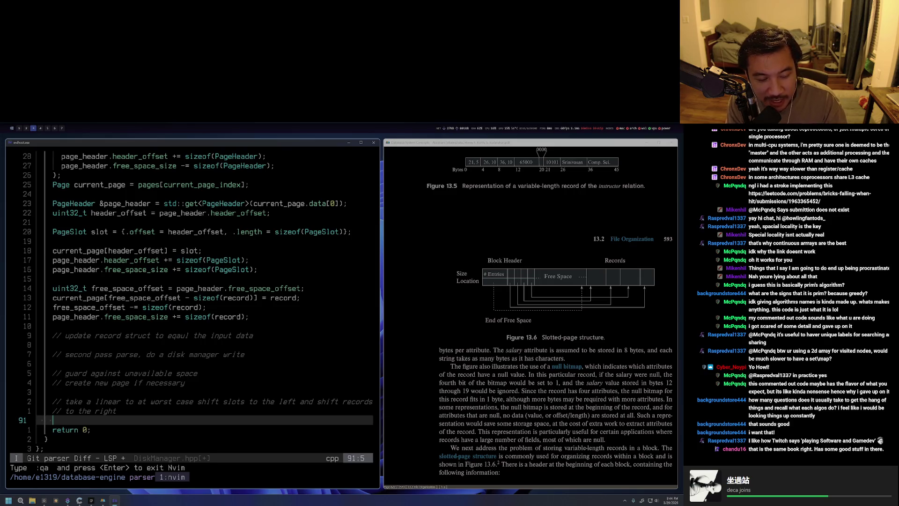
pyautogui.write('light = !light')
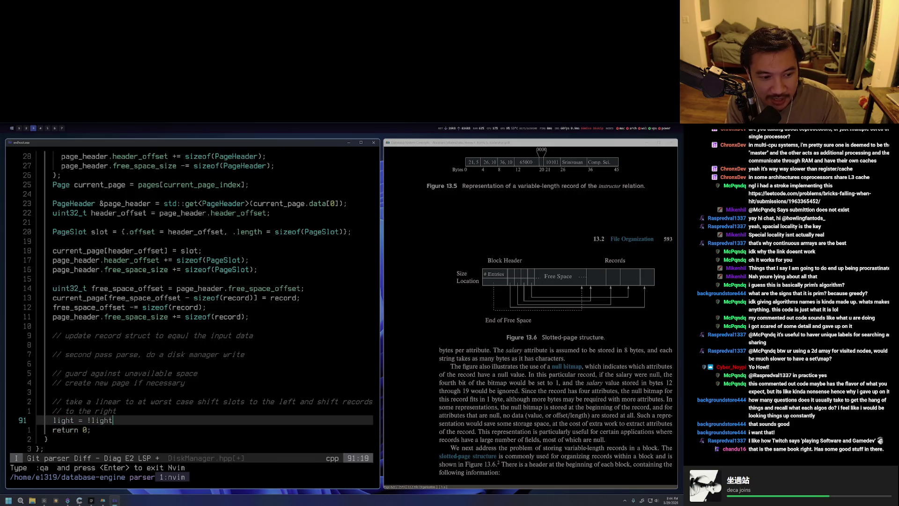
pyautogui.hotkey('ctrl', 'c')
pyautogui.hotkey('ctrl', 'c')
# Delete the throwaway light toggle line above return 0.
pyautogui.press('j')
pyautogui.press('j')
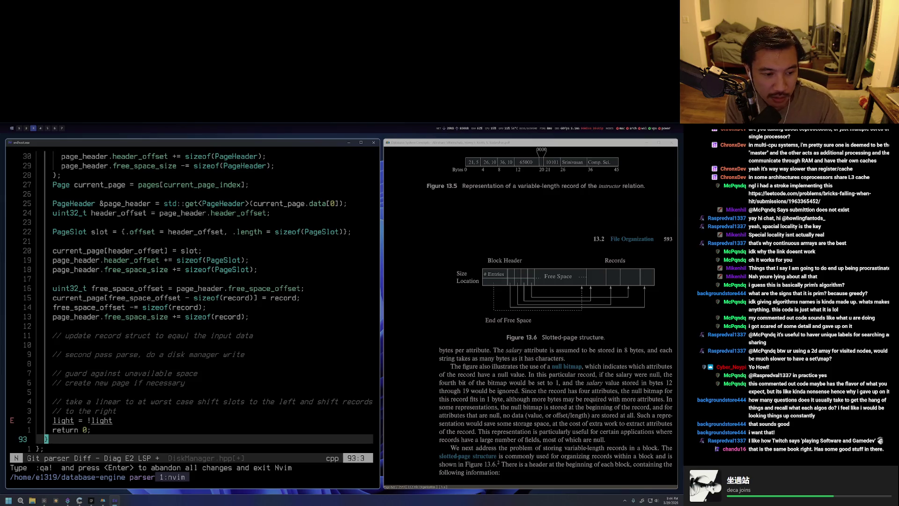
pyautogui.press('k')
pyautogui.press('$')
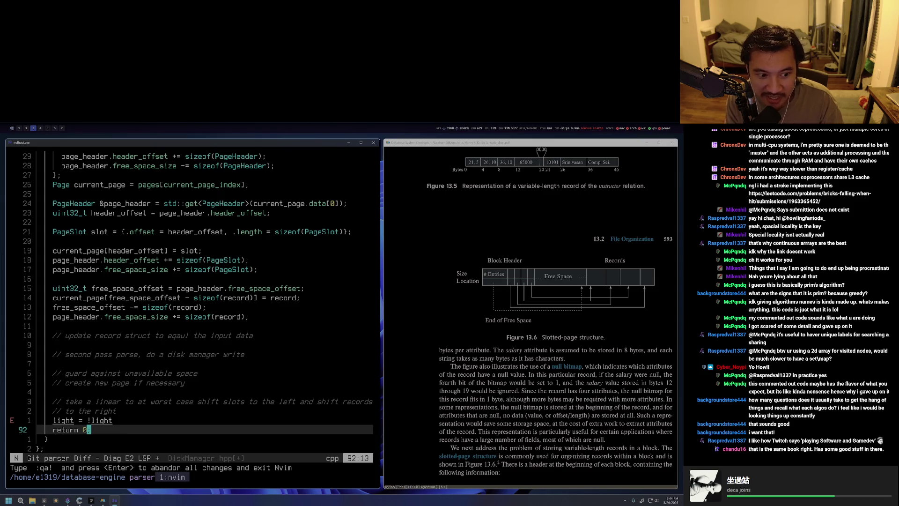
pyautogui.press('k')
pyautogui.press('d')
pyautogui.press('d')
pyautogui.write(':W')
# Save DiskManager.hpp, quit Neovim and run git status in zsh.
pyautogui.press('Return')
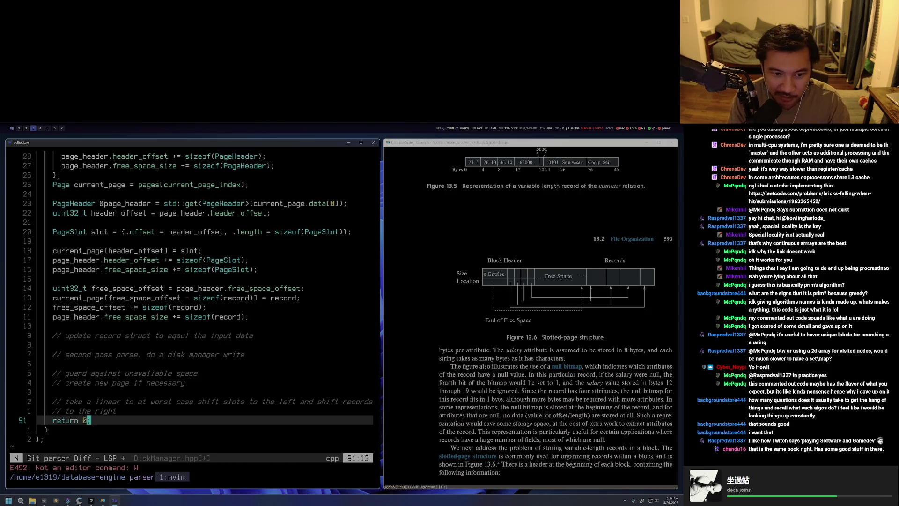
pyautogui.write(':w')
pyautogui.press('Return')
pyautogui.write(':q')
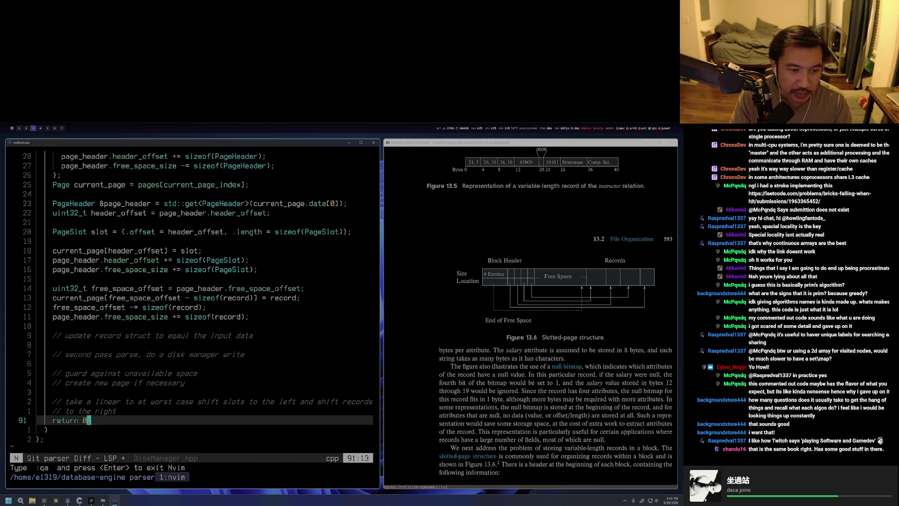
pyautogui.press('Return')
pyautogui.write('git status')
pyautogui.press('Return')
pyautogui.write('git add cCL')
pyautogui.press('BackSpace')
pyautogui.press('BackSpace')
pyautogui.press('BackSpace')
pyautogui.write('CLU')
# Stage CLAUDE.md and commit its update.
pyautogui.press('Tab')
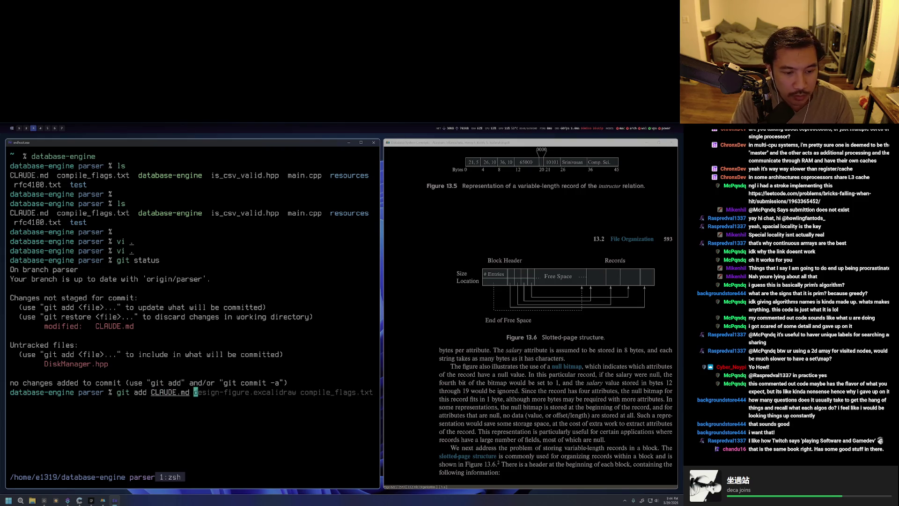
pyautogui.press('Return')
pyautogui.write("git commit -m '")
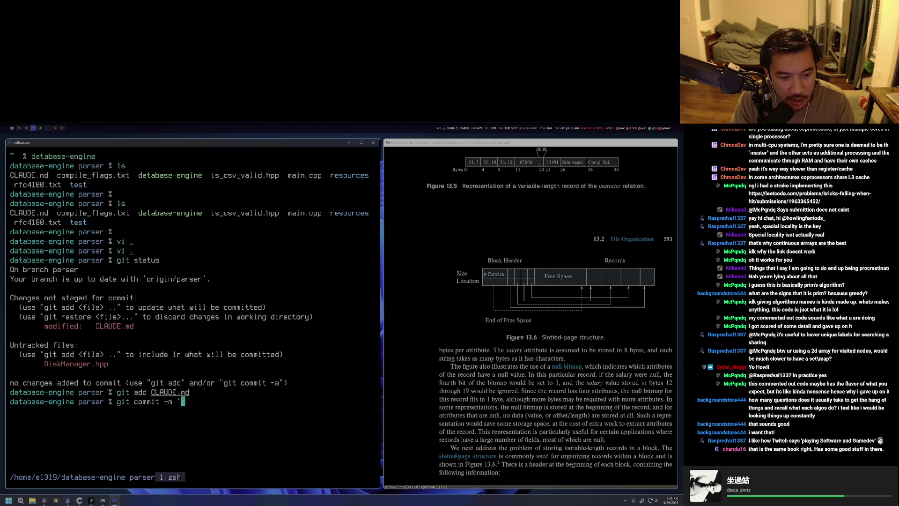
pyautogui.write('upd CLAUDE, ')
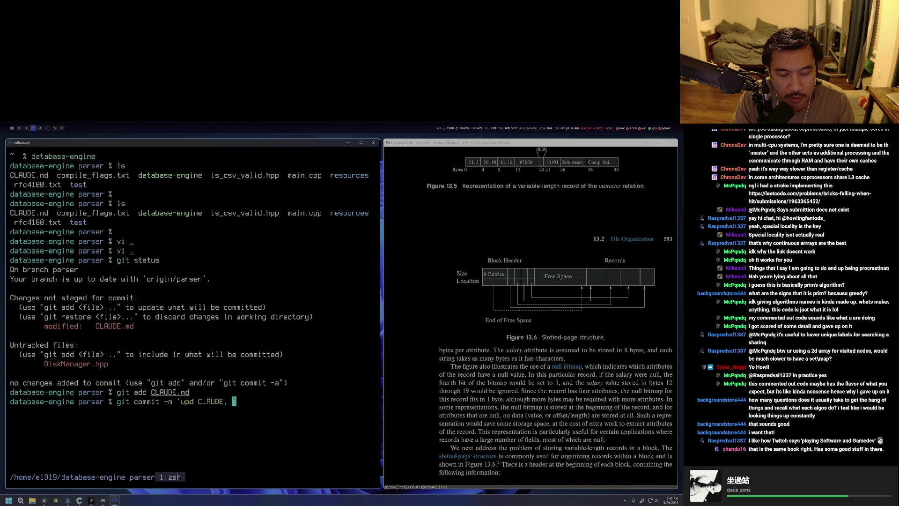
pyautogui.write("more pro docs'")
pyautogui.press('Return')
pyautogui.write('git add Disk')
# Stage DiskManager.hpp and abandon a trimmed recalled commit command.
pyautogui.press('Tab')
pyautogui.press('Return')
pyautogui.press('Up')
pyautogui.press('Up')
pyautogui.press('BackSpace')
pyautogui.press('BackSpace')
pyautogui.press('BackSpace')
pyautogui.press('BackSpace')
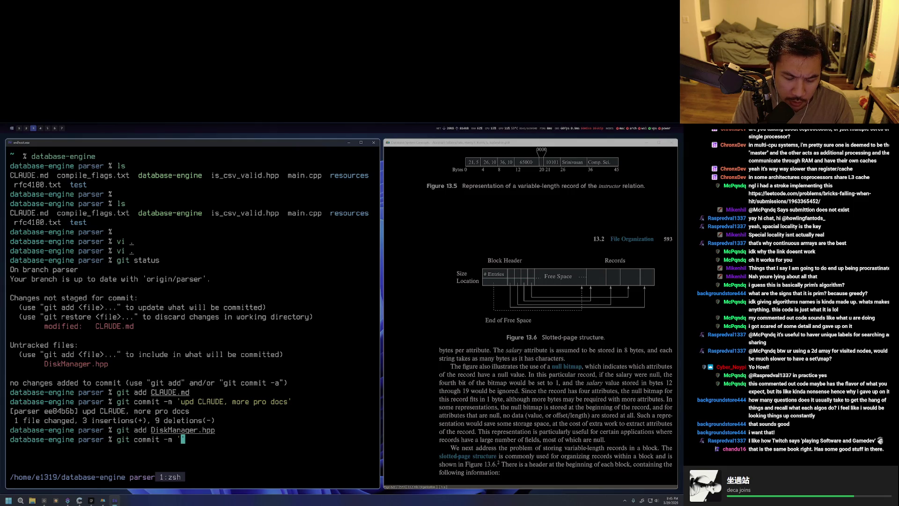
pyautogui.write('variable')
pyautogui.press('super+5')
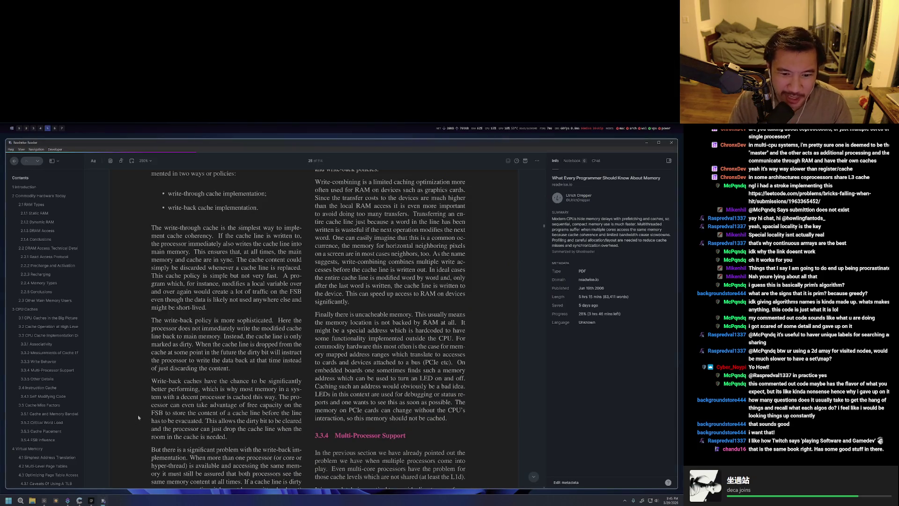
pyautogui.press('super+3')
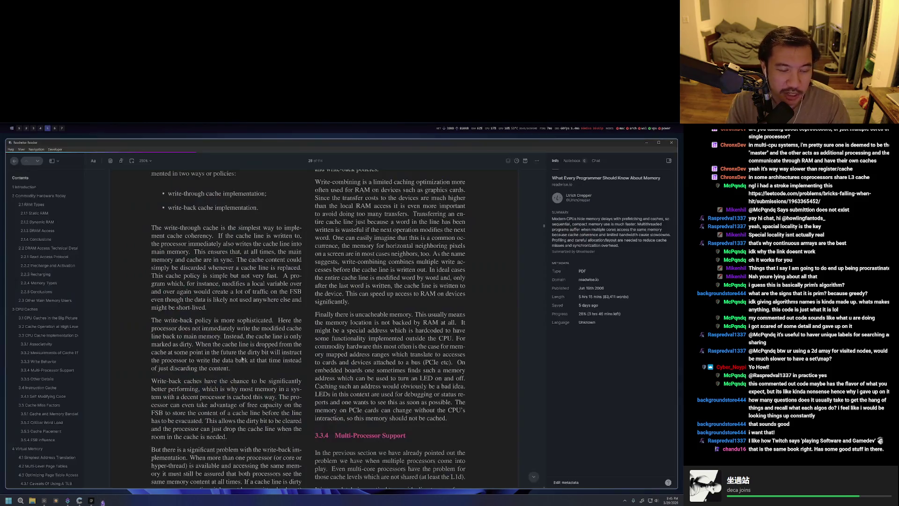
pyautogui.press('super+4')
pyautogui.press('BackSpace')
pyautogui.write("'")
pyautogui.hotkey('ctrl', 'c')
# Rewrite the recalled commit message and create the slotted page structure commit.
pyautogui.press('Up')
pyautogui.press('Up')
pyautogui.press('Escape')
pyautogui.press('h')
pyautogui.press('c')
pyautogui.press('i')
pyautogui.press("'")
pyautogui.write('slo')
pyautogui.press('BackSpace')
pyautogui.press('BackSpace')
pyautogui.press('BackSpace')
pyautogui.write('added dis')
pyautogui.press('BackSpace')
pyautogui.press('BackSpace')
pyautogui.press('BackSpace')
pyautogui.write('slotted page strucute')
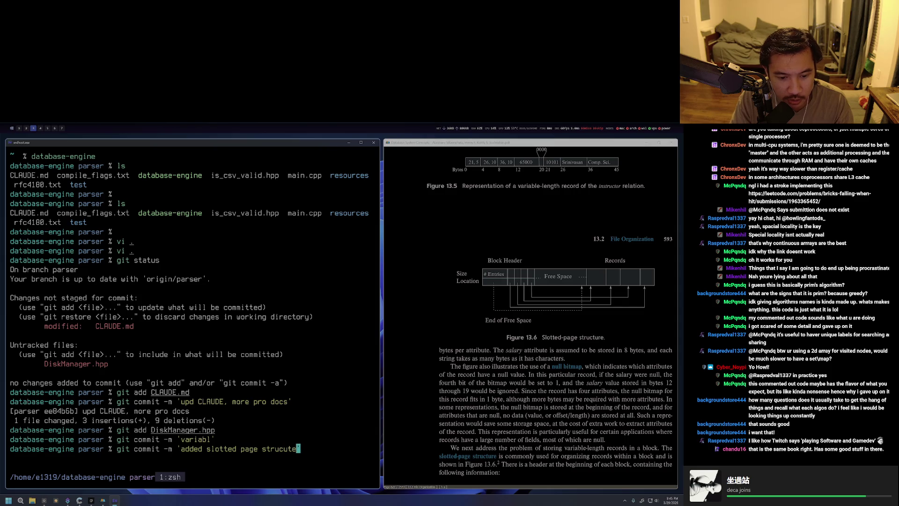
pyautogui.write(" and write op'")
pyautogui.press('Return')
pyautogui.write('git ')
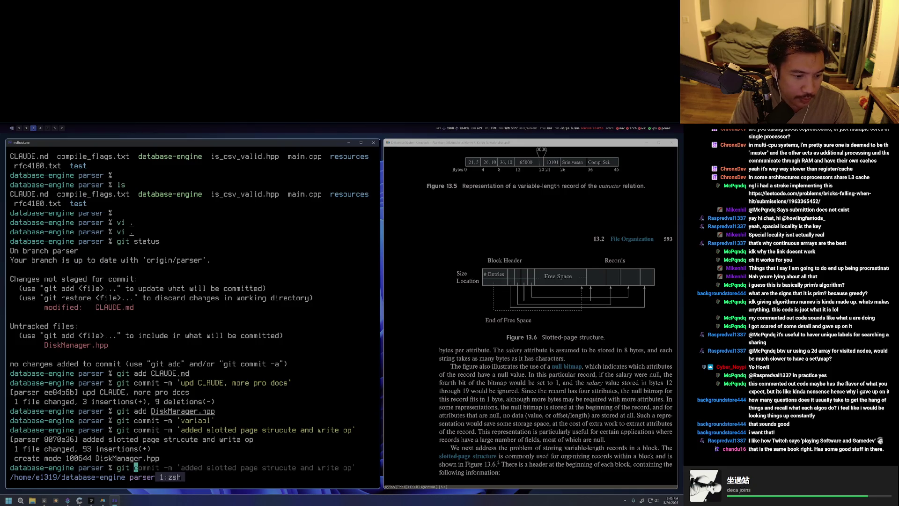
pyautogui.write('poush')
# Push the commits after a misspelled attempt, then switch to the Readwise workspace.
pyautogui.press('Return')
pyautogui.press('Return')
pyautogui.write('git push')
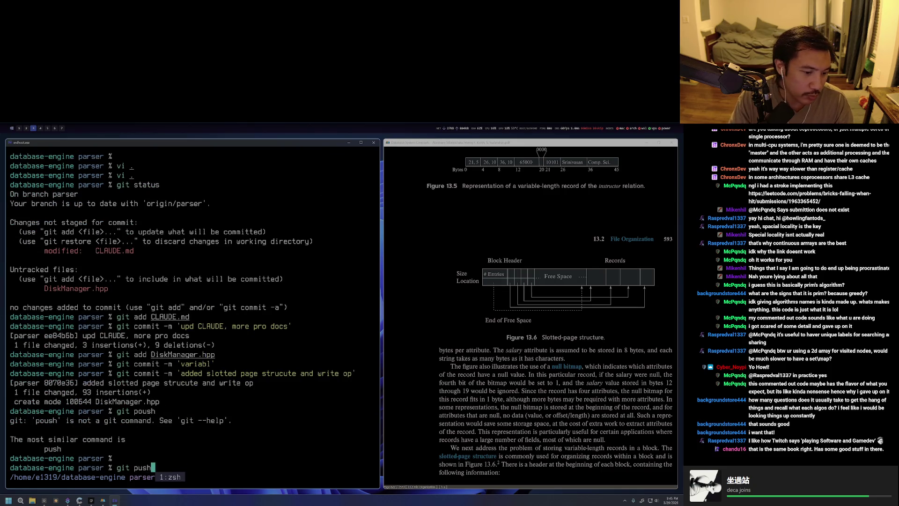
pyautogui.press('Return')
pyautogui.press('super+6')
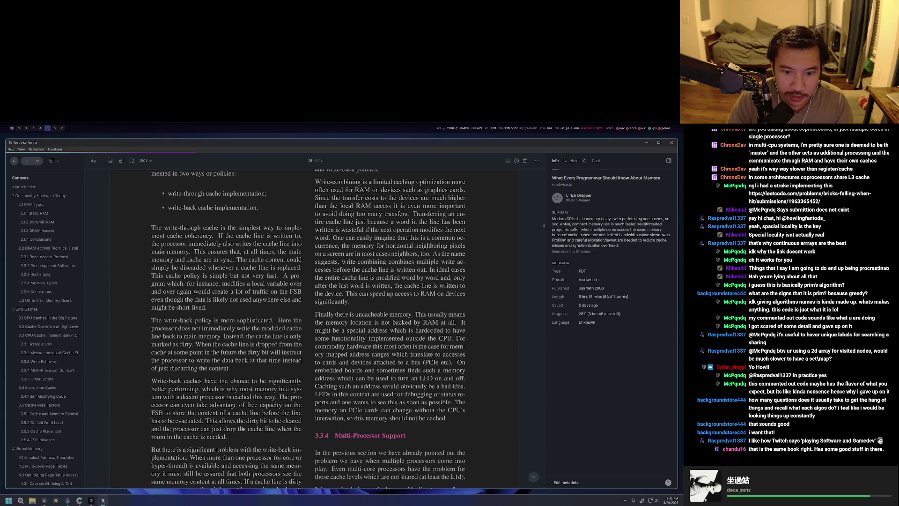
pyautogui.scroll(-2, 468, 340)
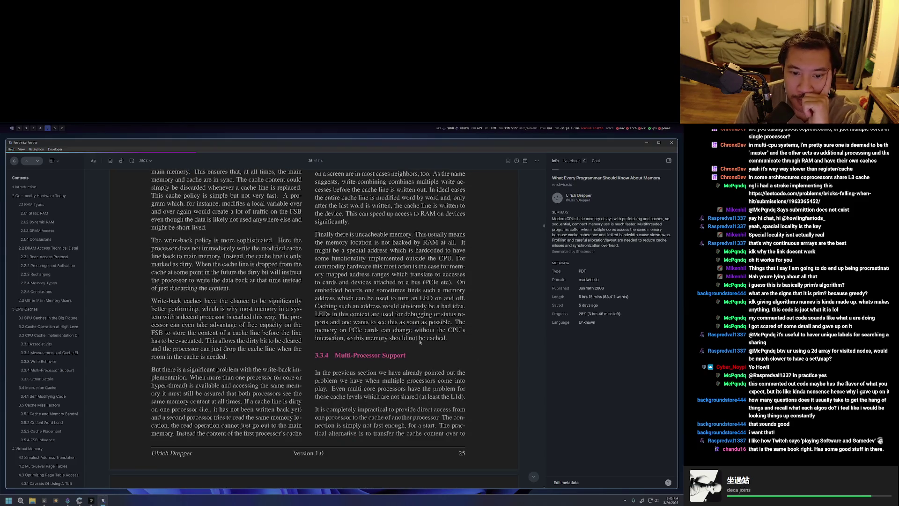
pyautogui.scroll(-2, 469, 344)
pyautogui.scroll(-1, 470, 359)
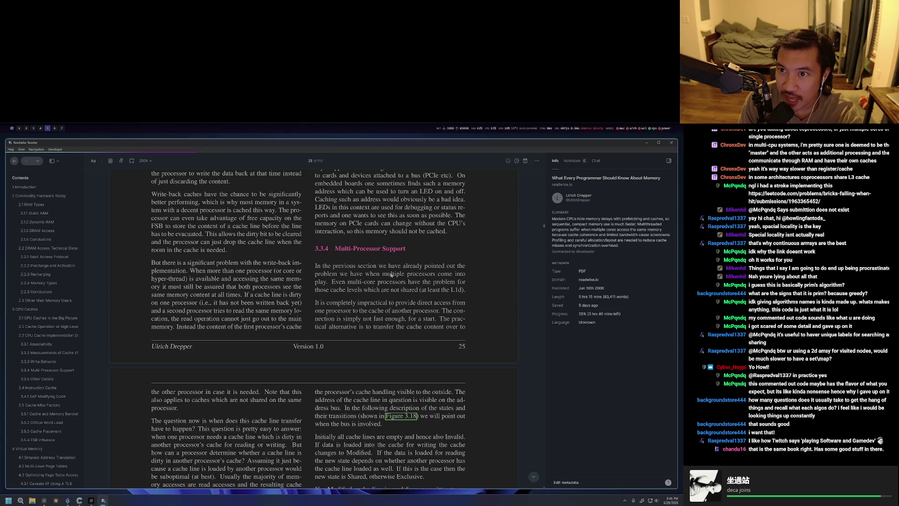
# Leave the reader workspace for the breadcrumbs note workspace.
pyautogui.press('super+Left')
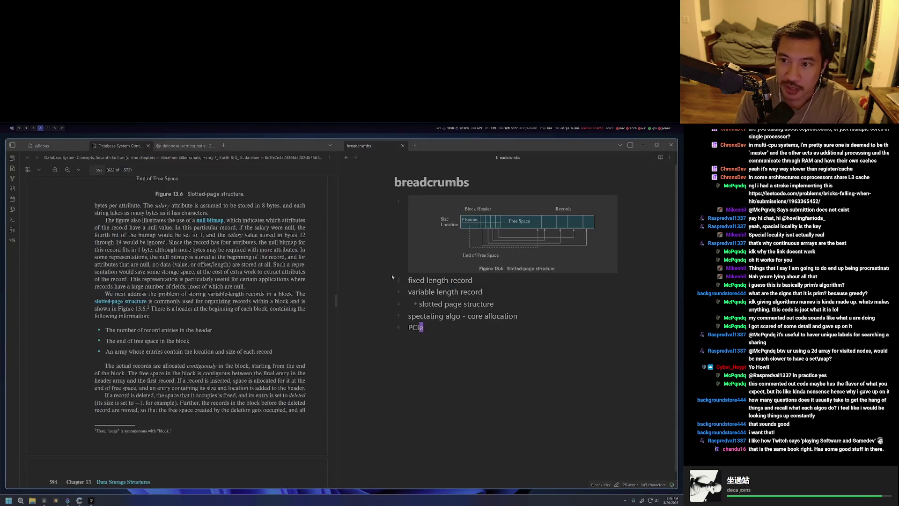
# Unpin the chat message about learning C++ in the Twitch dashboard and return to the memory paper.
pyautogui.press('super+Left')
pyautogui.press('super+Left')
pyautogui.press('super+Left')
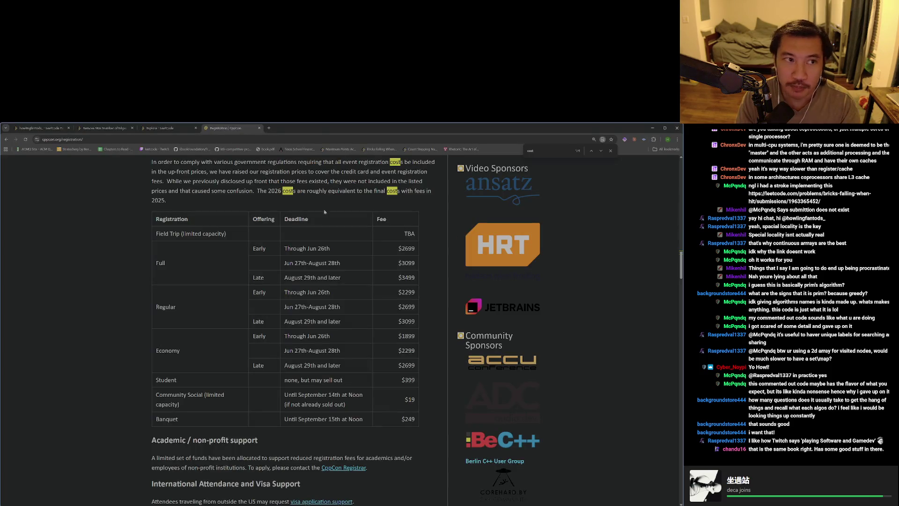
pyautogui.press('super+Left')
pyautogui.press('super+Left')
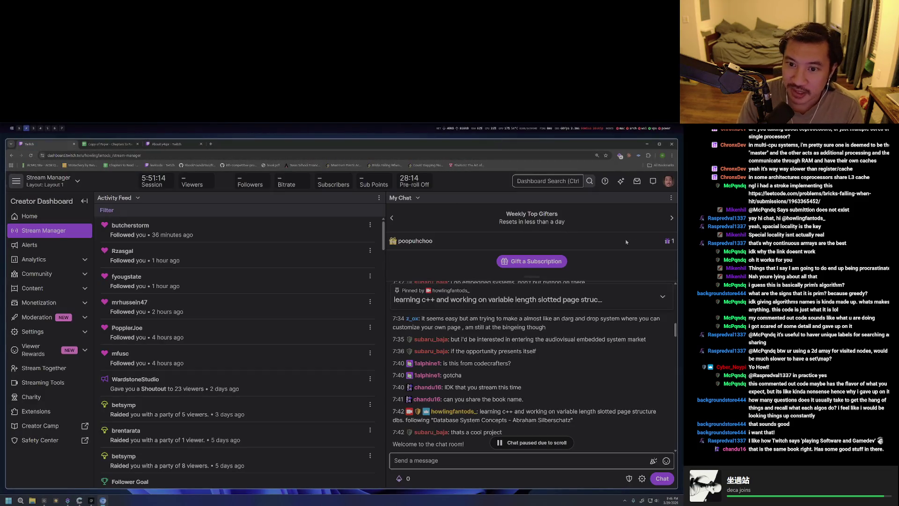
pyautogui.click(663, 296)
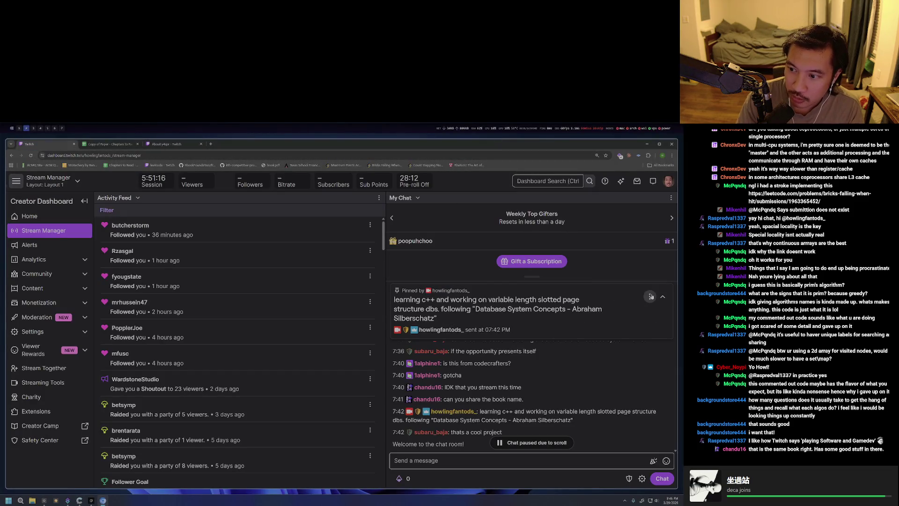
pyautogui.click(651, 295)
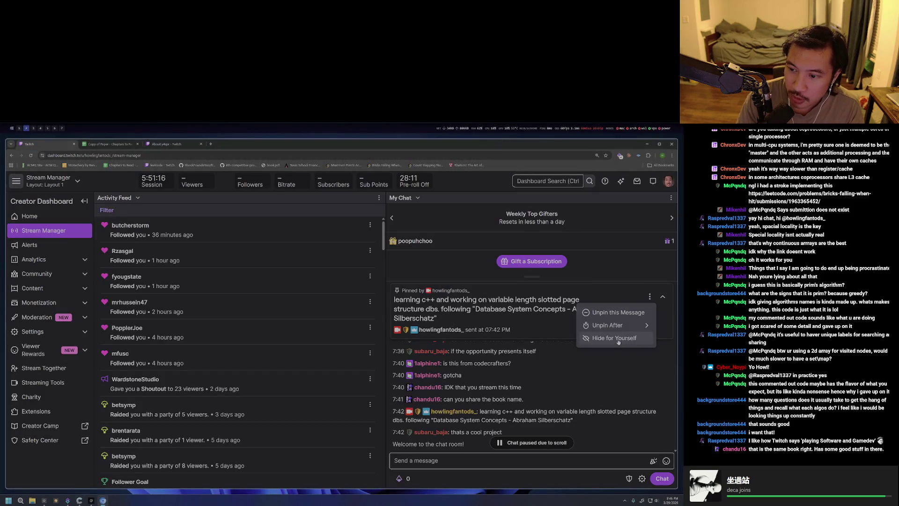
pyautogui.click(605, 313)
pyautogui.hotkey('alt', 'Tab')
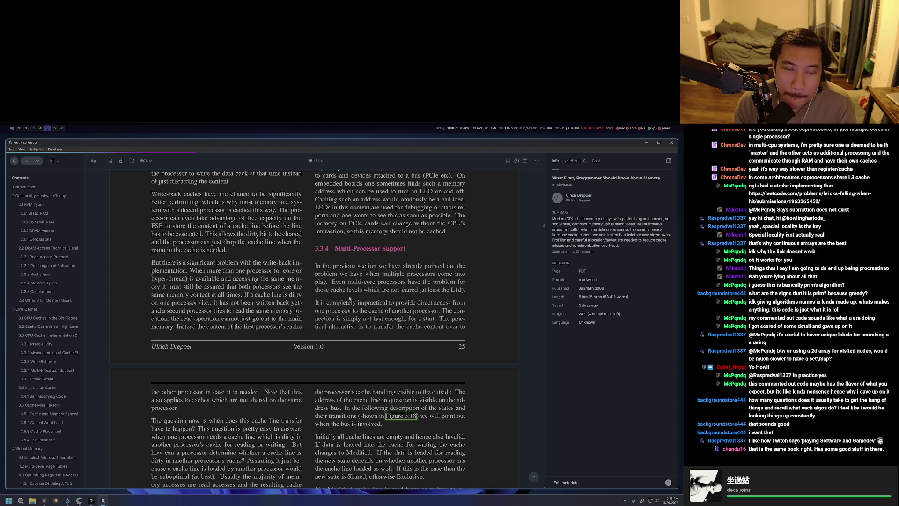
pyautogui.press('super+5')
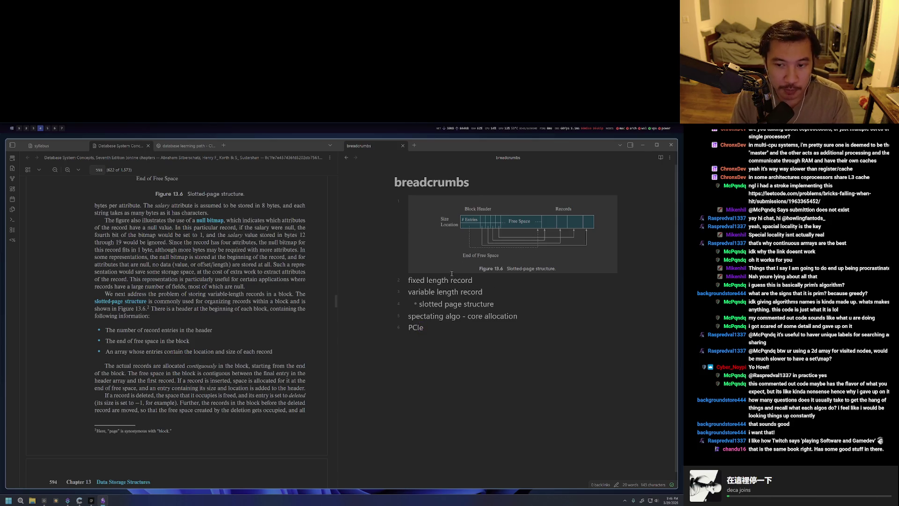
pyautogui.press('super+6')
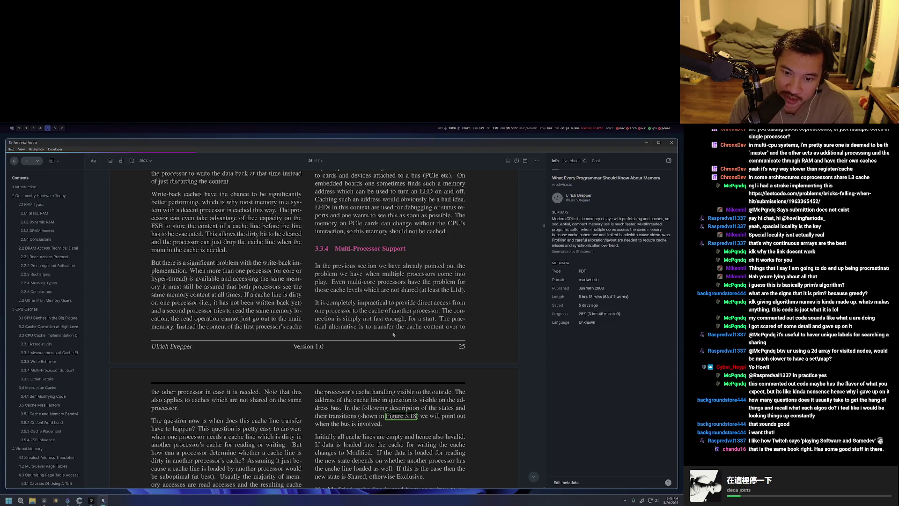
pyautogui.moveTo(315, 288); pyautogui.dragTo(437, 314)
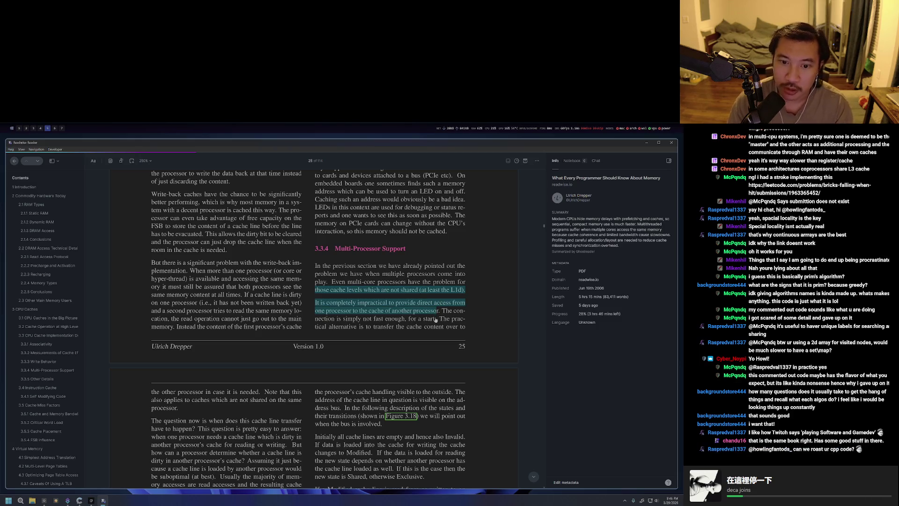
pyautogui.click(435, 316)
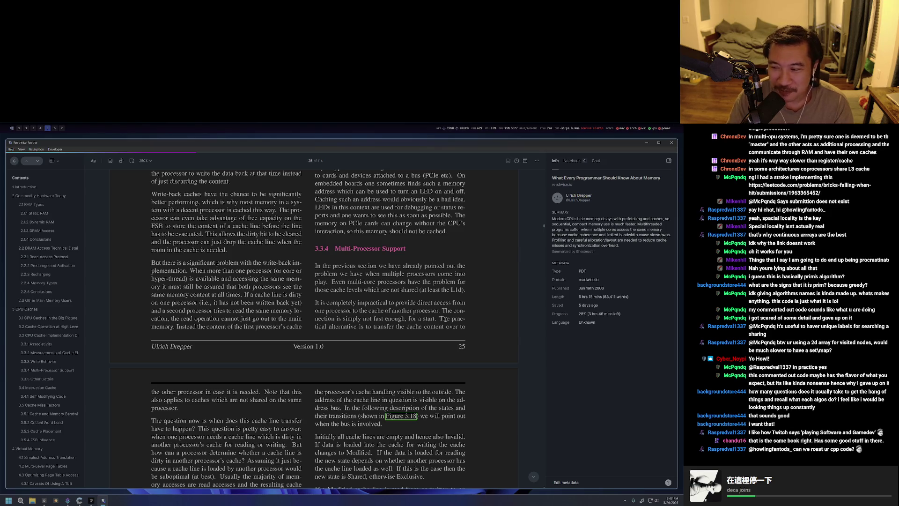
pyautogui.scroll(-3, 444, 318)
pyautogui.scroll(-3, 478, 344)
pyautogui.scroll(-3, 501, 362)
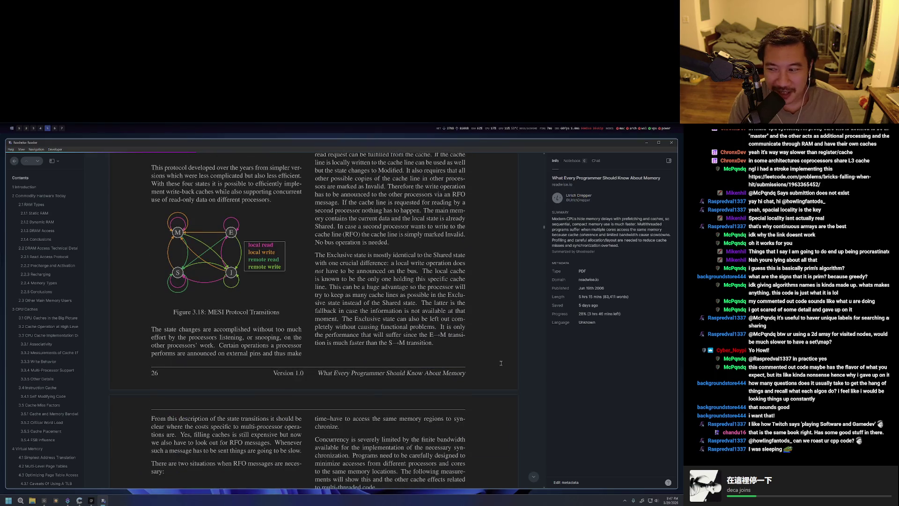
pyautogui.scroll(-5, 501, 362)
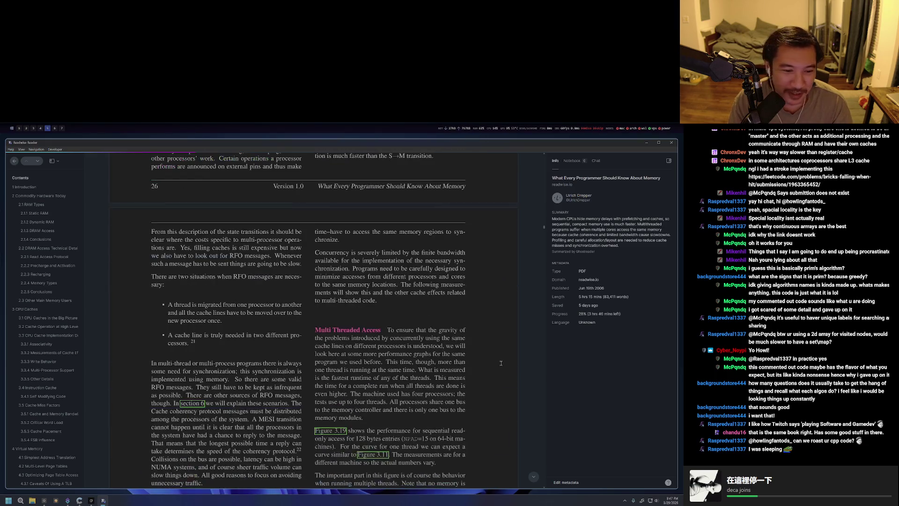
pyautogui.scroll(5, 501, 362)
pyautogui.scroll(5, 501, 363)
pyautogui.scroll(5, 500, 363)
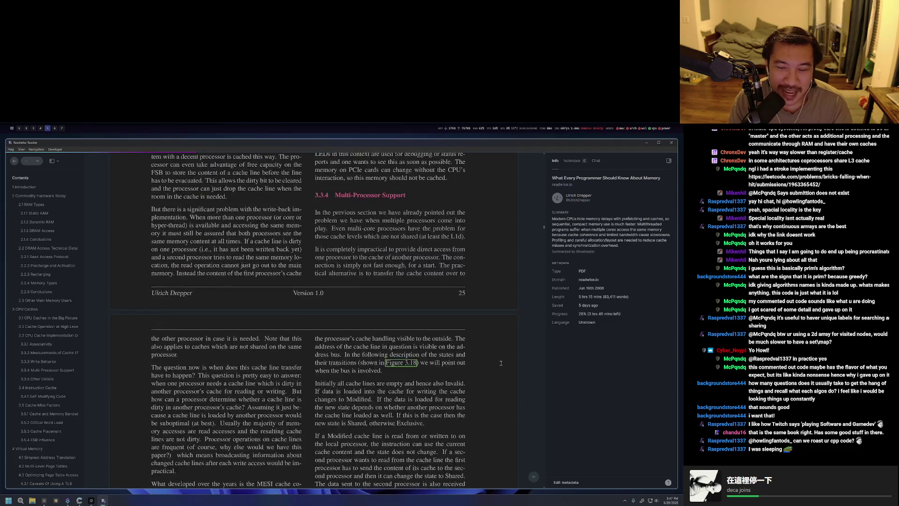
pyautogui.scroll(5, 501, 362)
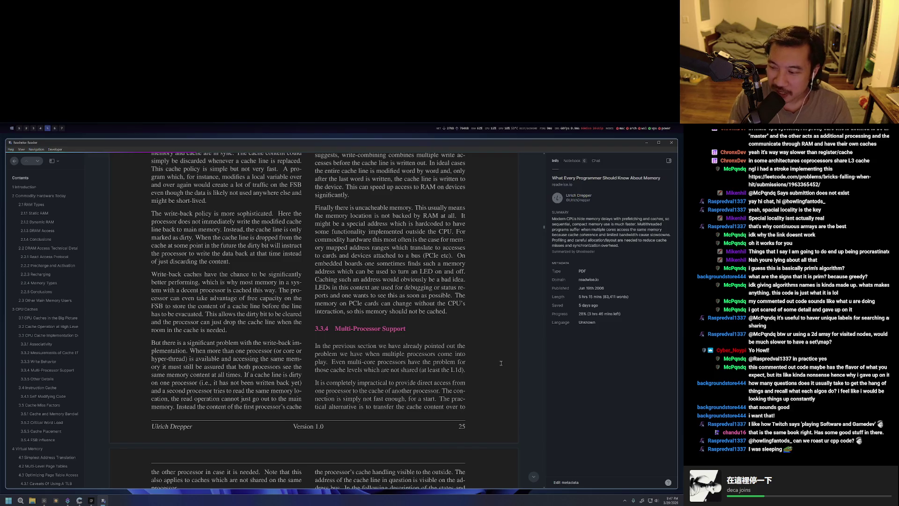
pyautogui.press('super+5')
# Fullscreen the terminal in the coding workspace, launch nvim and find main.cpp.
pyautogui.press('super+4')
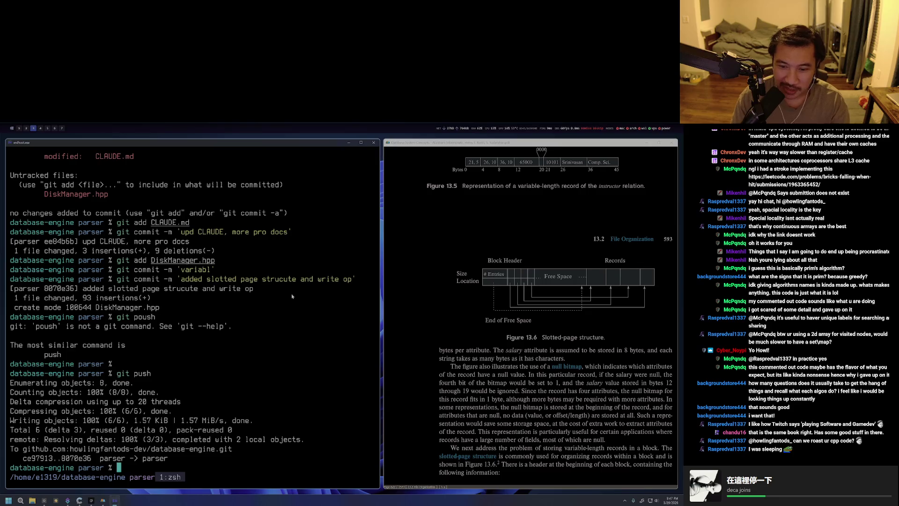
pyautogui.press('super+f')
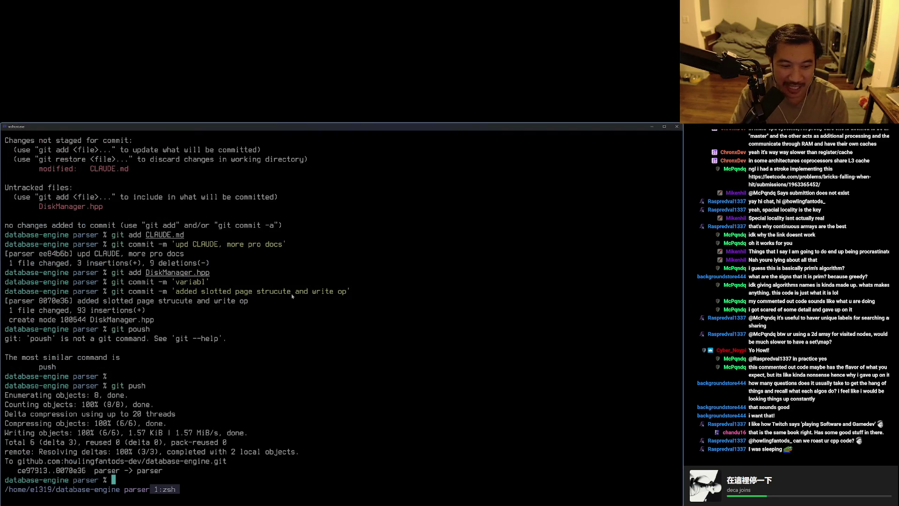
pyautogui.write('nvim')
pyautogui.press('Return')
pyautogui.hotkey('ctrl', 'c')
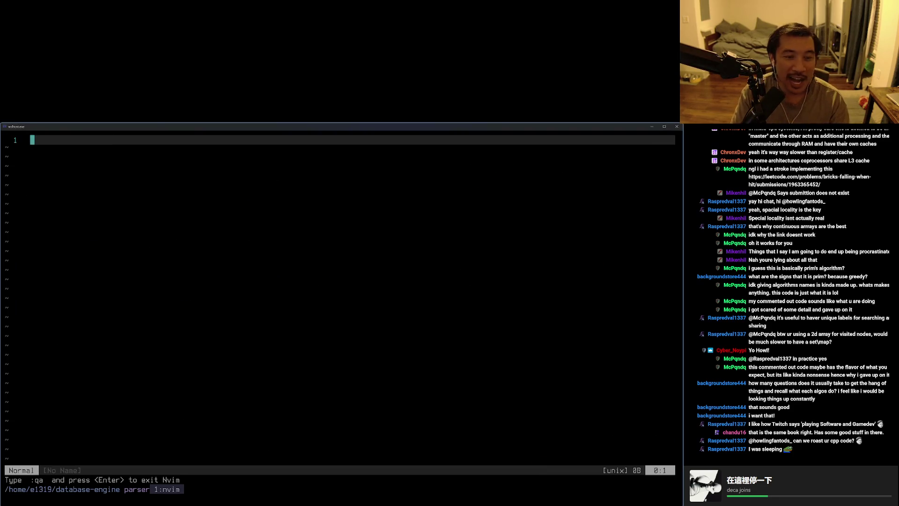
pyautogui.press('space')
pyautogui.write('sfmain')
pyautogui.press('Return')
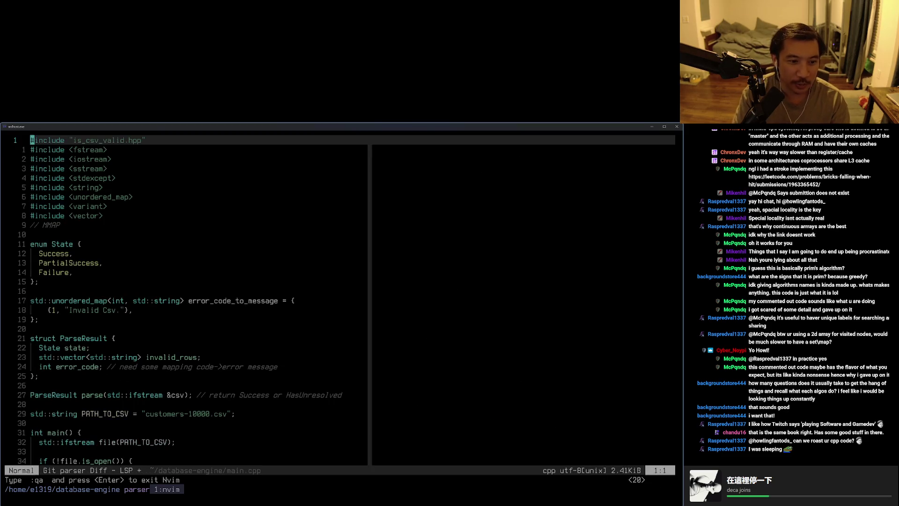
# Jump to the PageRecord struct in DiskManager.hpp and tile the window beside the textbook.
pyautogui.hotkey('ctrl', 'o')
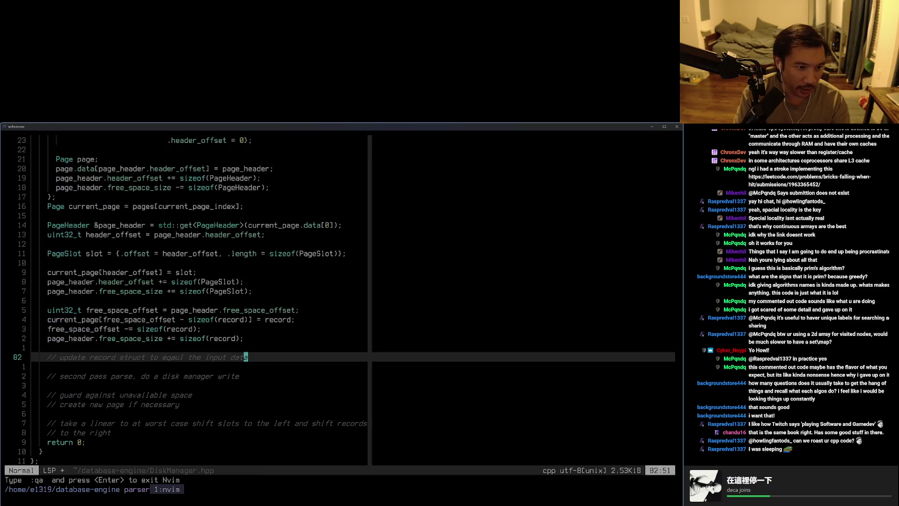
pyautogui.hotkey('ctrl', 'o')
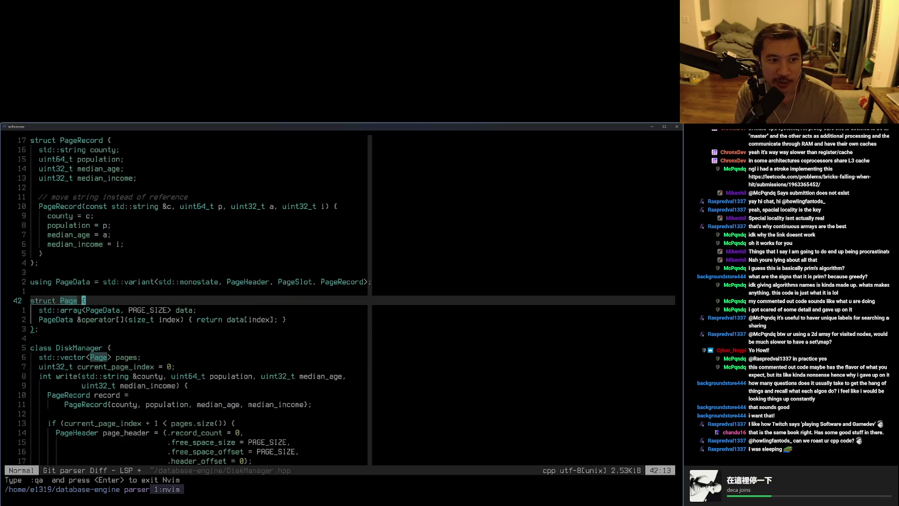
pyautogui.hotkey('ctrl', 'o')
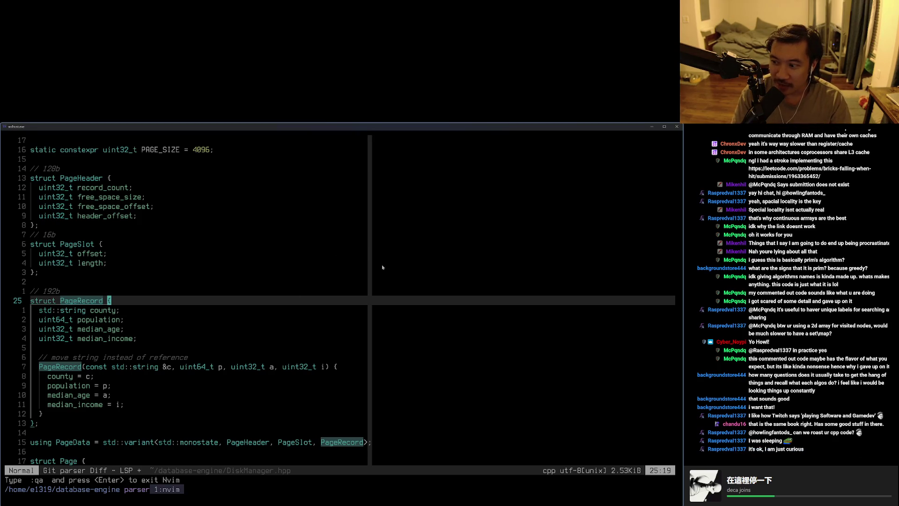
pyautogui.hotkey('alt', 'shift', 'f')
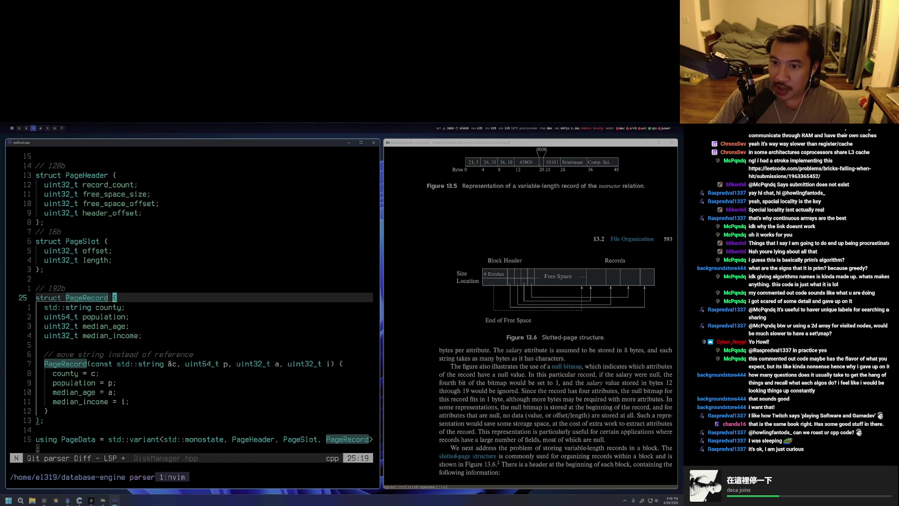
# Underline the slotted-page figure in red, note 4 kB, circle # Entries and scribble across Free Space.
pyautogui.moveTo(483, 289); pyautogui.dragTo(655, 290)
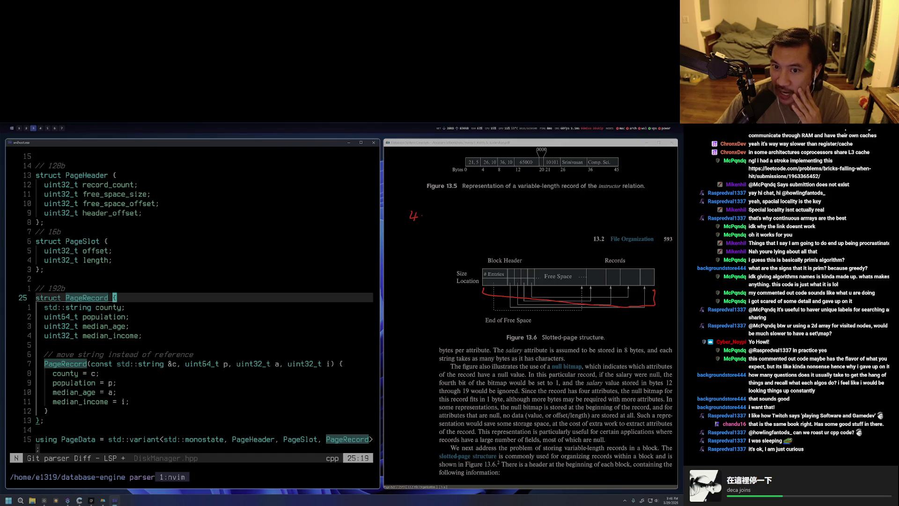
pyautogui.moveTo(423, 210); pyautogui.dragTo(438, 221)
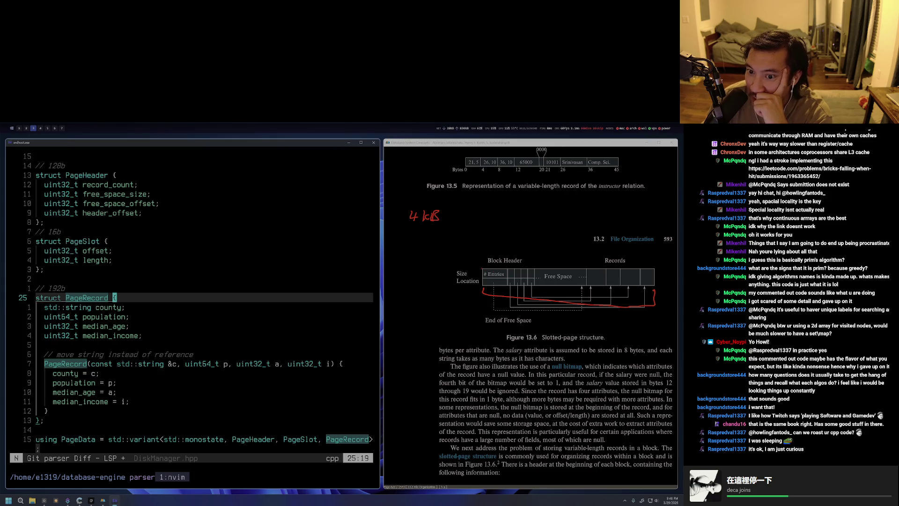
pyautogui.moveTo(482, 267); pyautogui.dragTo(506, 266)
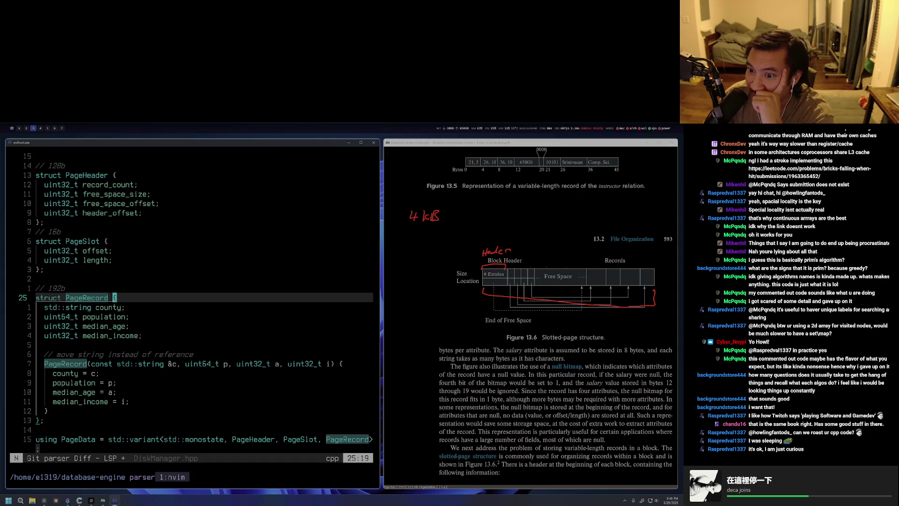
pyautogui.moveTo(508, 266)
pyautogui.mouseDown()
pyautogui.moveTo(527, 282)
pyautogui.moveTo(656, 279)
pyautogui.mouseUp()
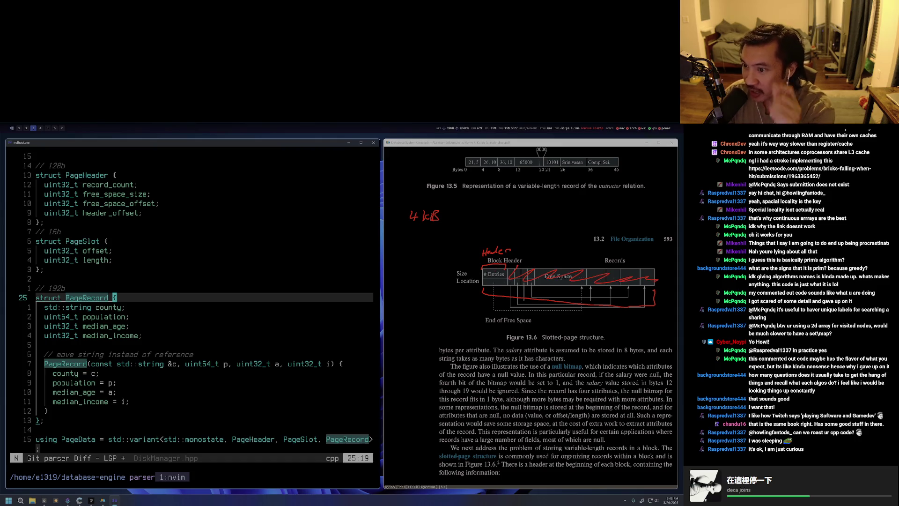
# Write Insert and record labels beside the figure in red pen, undoing the stray Free Space scribbles.
pyautogui.hotkey('ctrl', 'z')
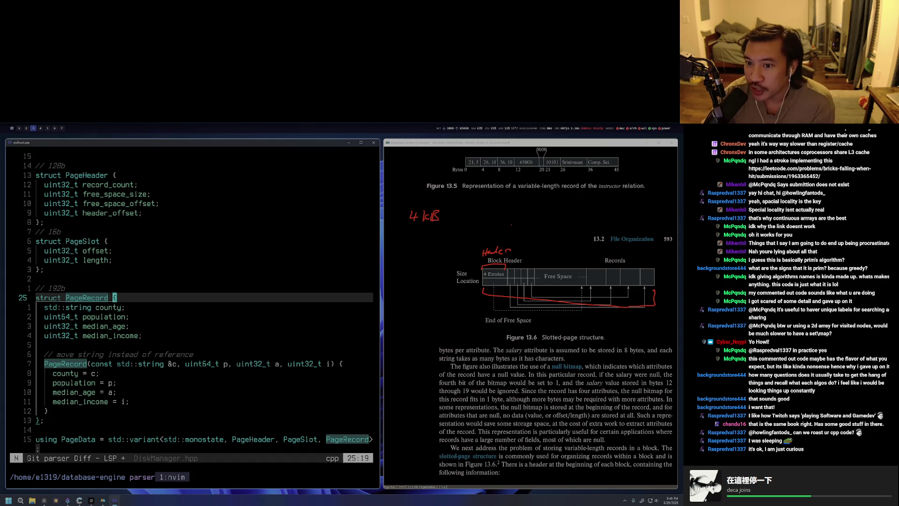
pyautogui.moveTo(419, 240); pyautogui.dragTo(453, 238)
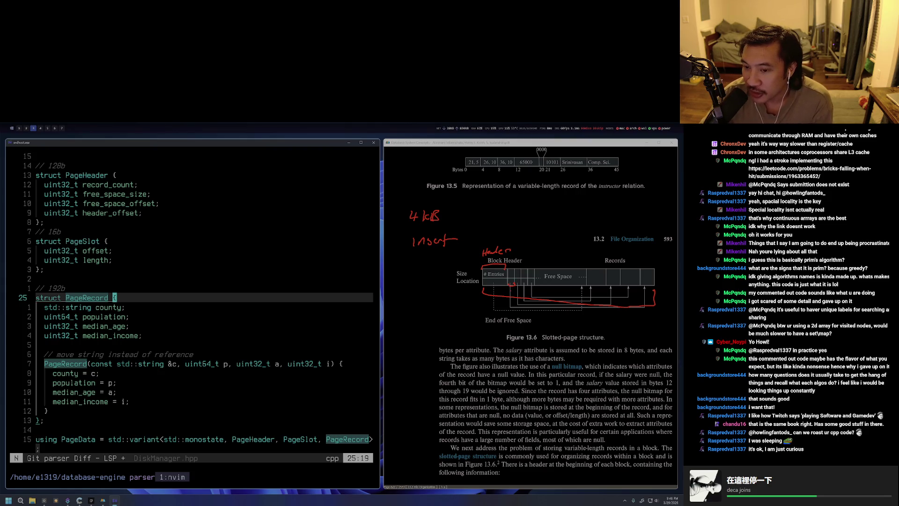
pyautogui.moveTo(506, 287); pyautogui.dragTo(523, 293)
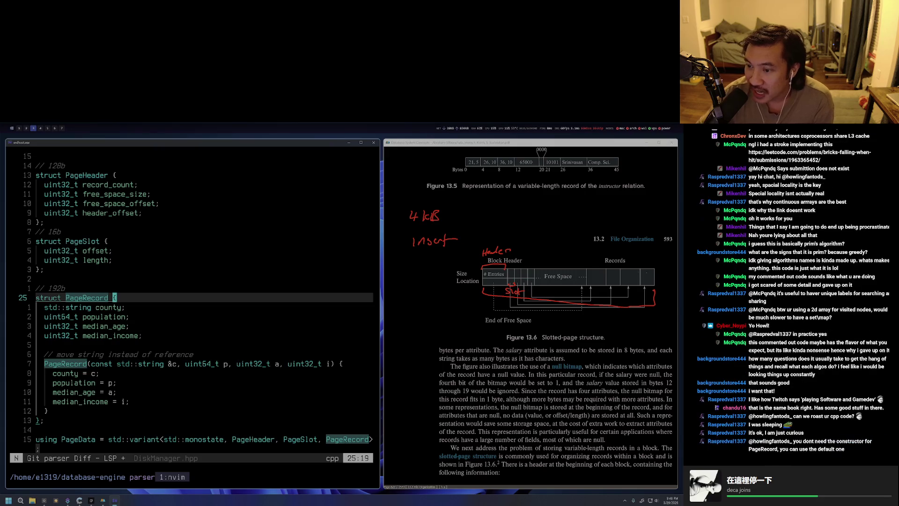
pyautogui.moveTo(645, 289); pyautogui.dragTo(654, 289)
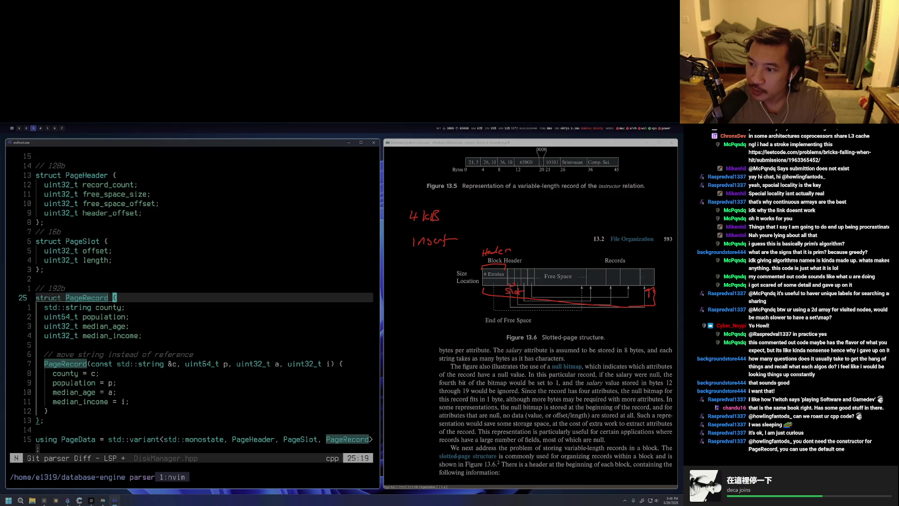
pyautogui.moveTo(653, 277); pyautogui.dragTo(663, 272)
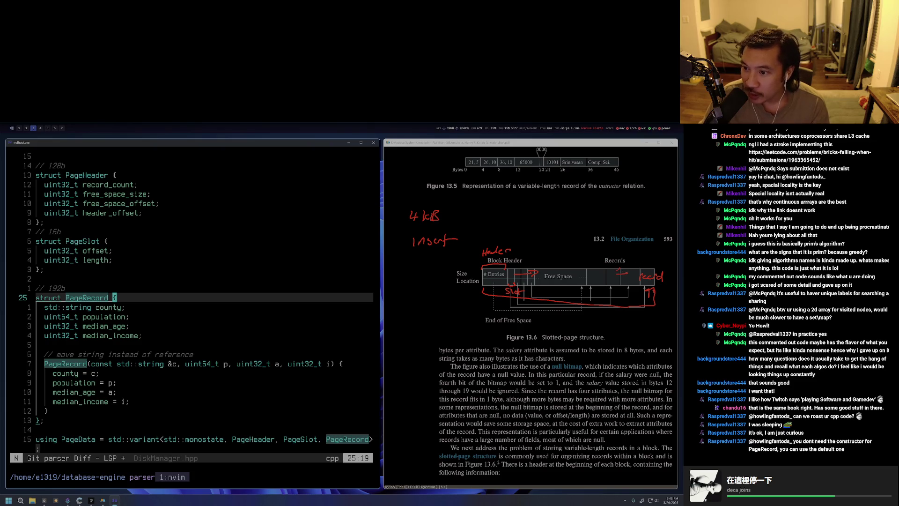
pyautogui.moveTo(533, 284); pyautogui.dragTo(597, 264)
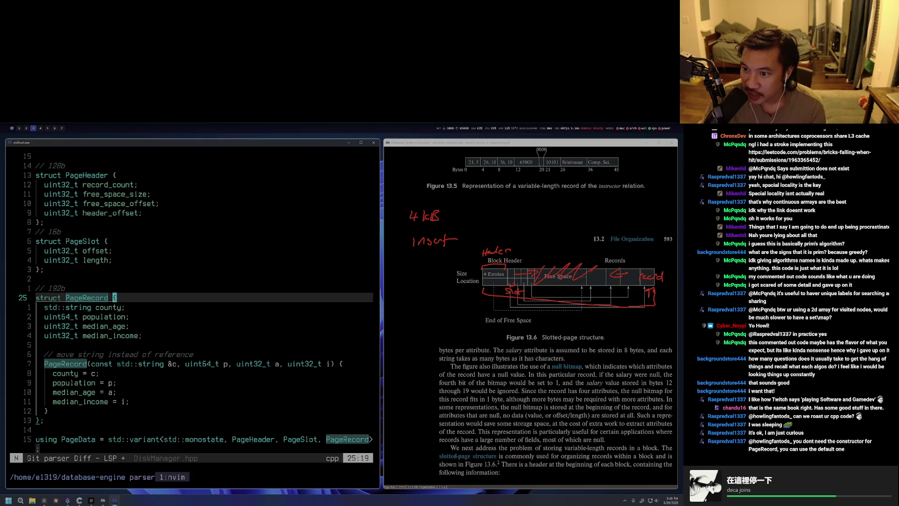
pyautogui.hotkey('ctrl', 'z')
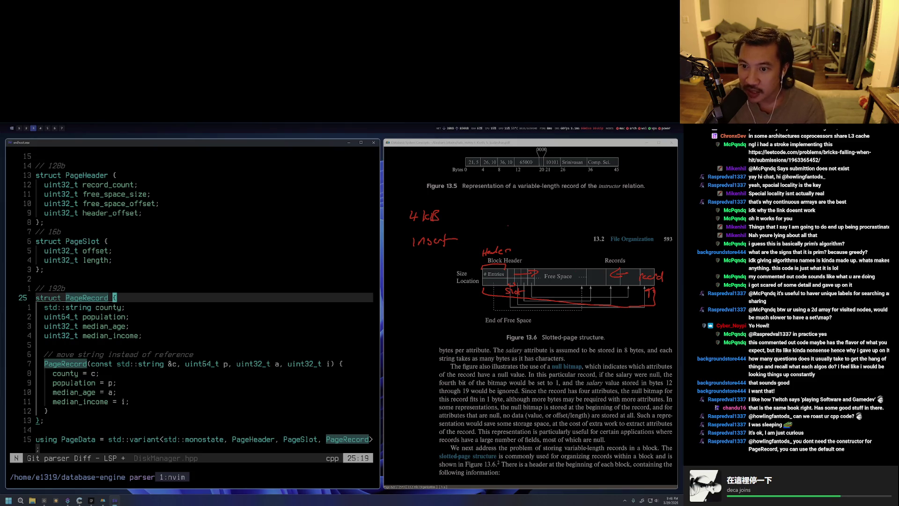
# Write 'Slot = 4kb - record size' above the figure, replacing a first attempt of 4096.
pyautogui.moveTo(508, 207)
pyautogui.mouseDown()
pyautogui.moveTo(501, 217)
pyautogui.moveTo(510, 217)
pyautogui.mouseUp()
pyautogui.moveTo(515, 212); pyautogui.dragTo(537, 209)
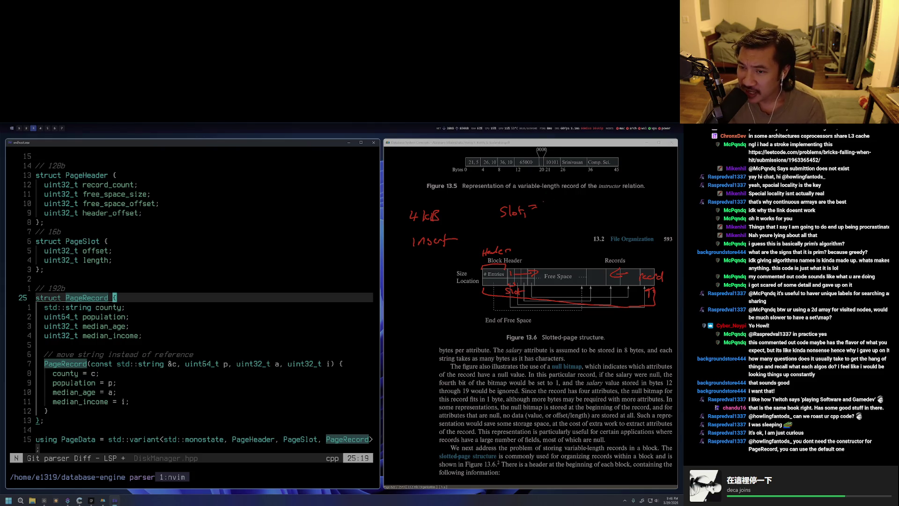
pyautogui.moveTo(545, 197); pyautogui.dragTo(573, 199)
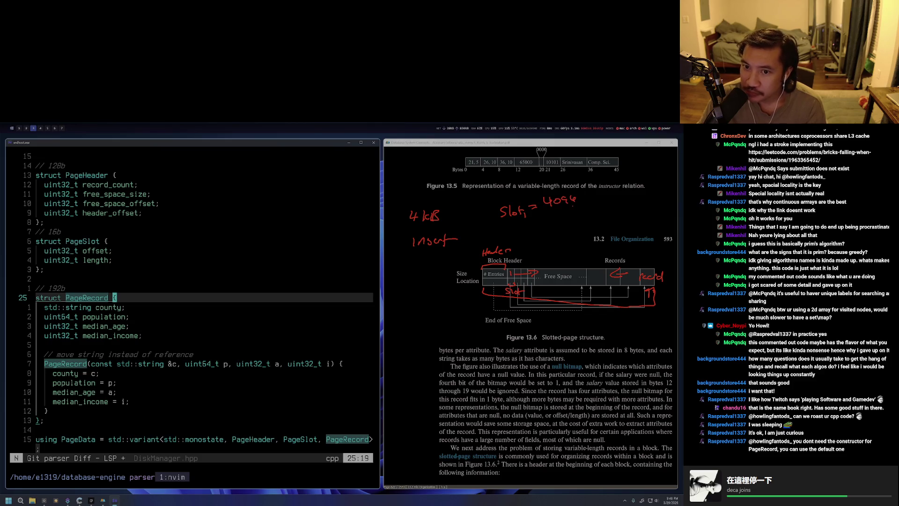
pyautogui.hotkey('ctrl', 'z')
pyautogui.hotkey('ctrl', 'z')
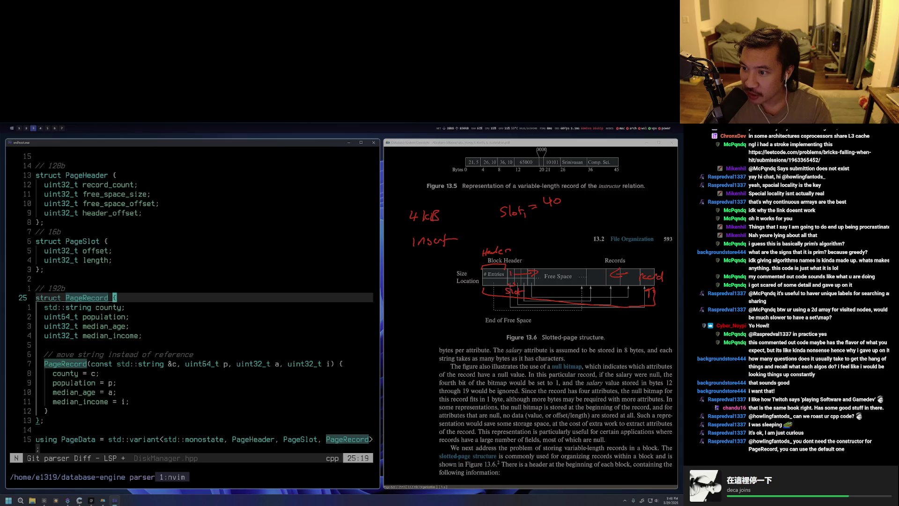
pyautogui.hotkey('ctrl', 'z')
pyautogui.hotkey('ctrl', 'z')
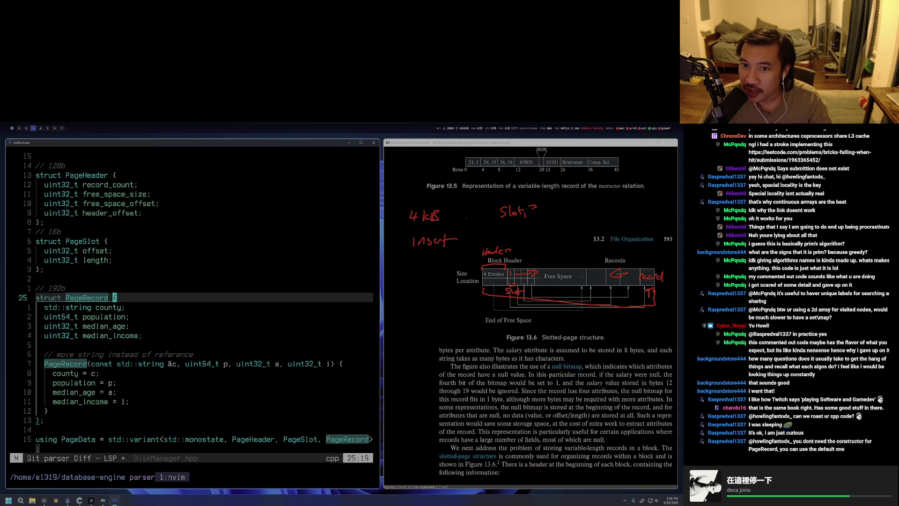
pyautogui.moveTo(542, 198); pyautogui.dragTo(593, 195)
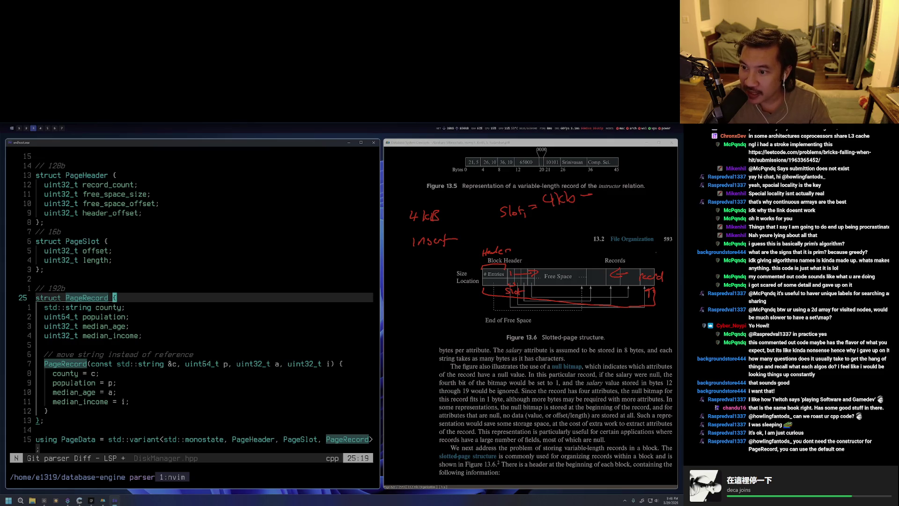
pyautogui.moveTo(603, 187)
pyautogui.mouseDown()
pyautogui.moveTo(600, 194)
pyautogui.moveTo(614, 197)
pyautogui.mouseUp()
pyautogui.moveTo(621, 192); pyautogui.dragTo(663, 197)
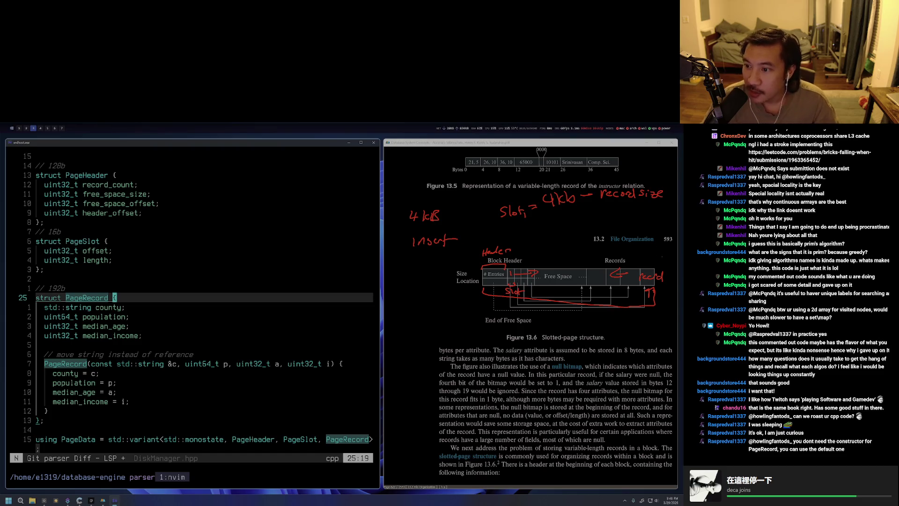
# Add tick marks beside Records and a mark over the records area, then erase the sketches.
pyautogui.moveTo(655, 256); pyautogui.dragTo(655, 268)
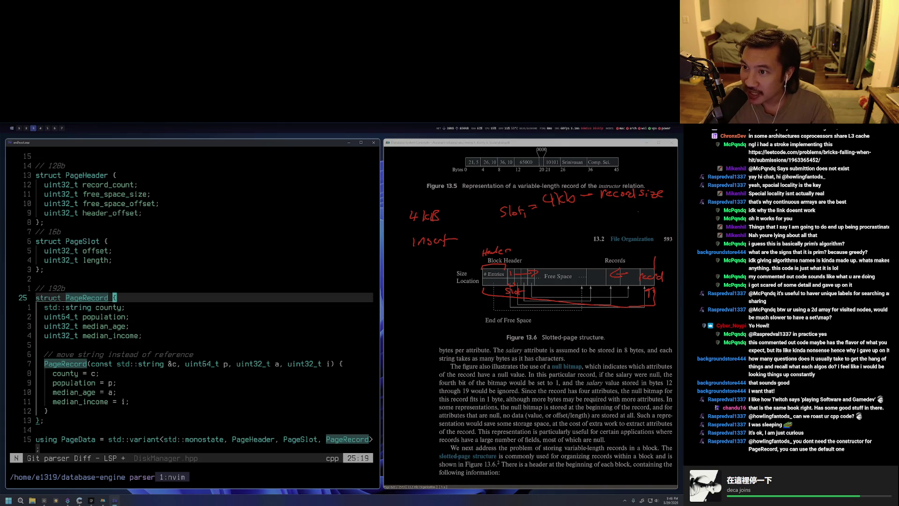
pyautogui.moveTo(640, 255); pyautogui.dragTo(641, 270)
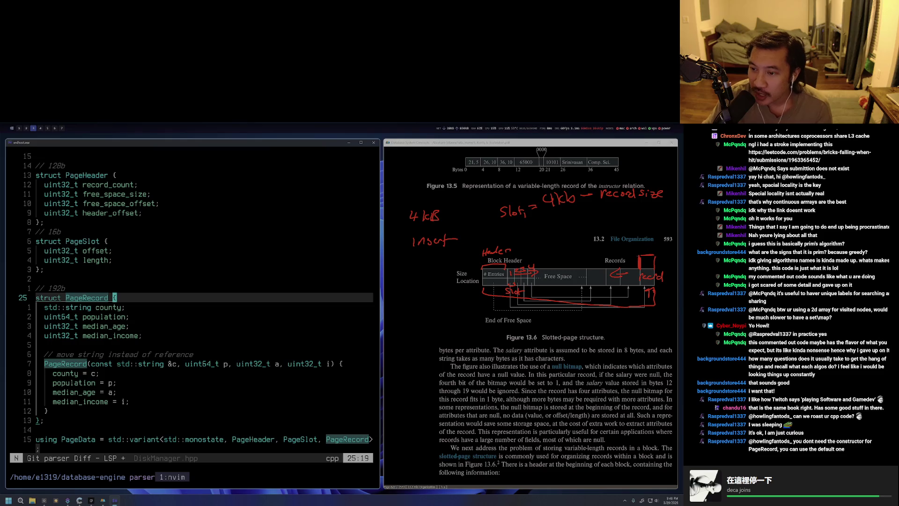
pyautogui.moveTo(621, 267)
pyautogui.mouseDown()
pyautogui.moveTo(639, 255)
pyautogui.moveTo(603, 257)
pyautogui.moveTo(617, 266)
pyautogui.moveTo(585, 273)
pyautogui.mouseUp()
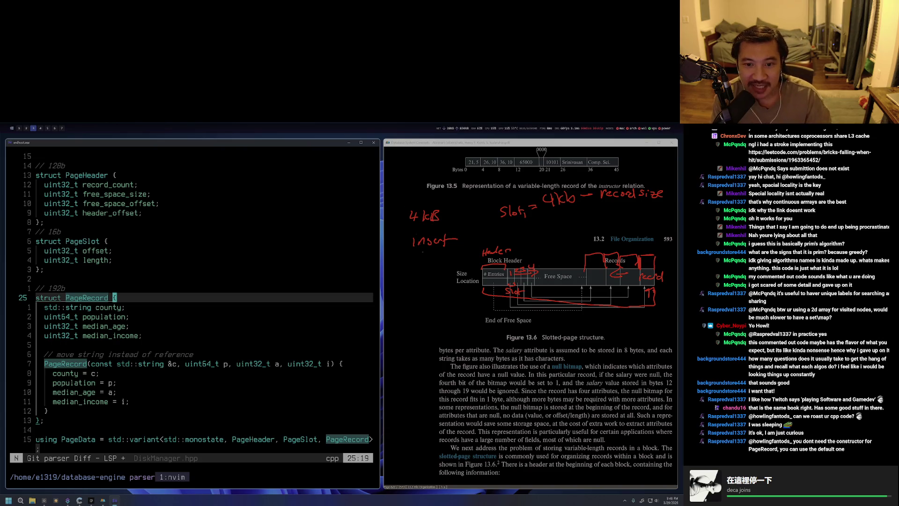
pyautogui.press('Escape')
pyautogui.scroll(-6, 242, 305)
pyautogui.scroll(-7, 242, 304)
pyautogui.scroll(-14, 243, 304)
pyautogui.scroll(7, 121, 304)
pyautogui.scroll(1, 121, 303)
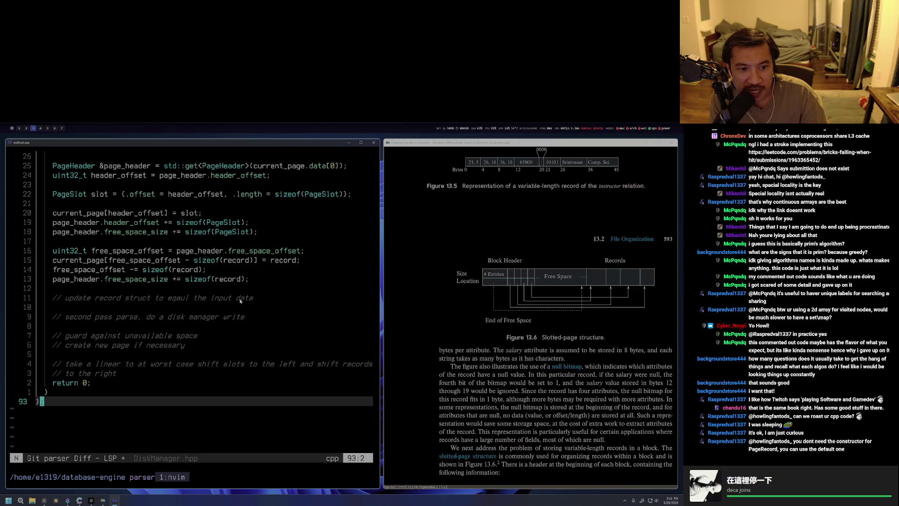
# Highlight the 'update record struct' comment in write(), then sketch an arc from block header to records.
pyautogui.moveTo(240, 300); pyautogui.dragTo(65, 269)
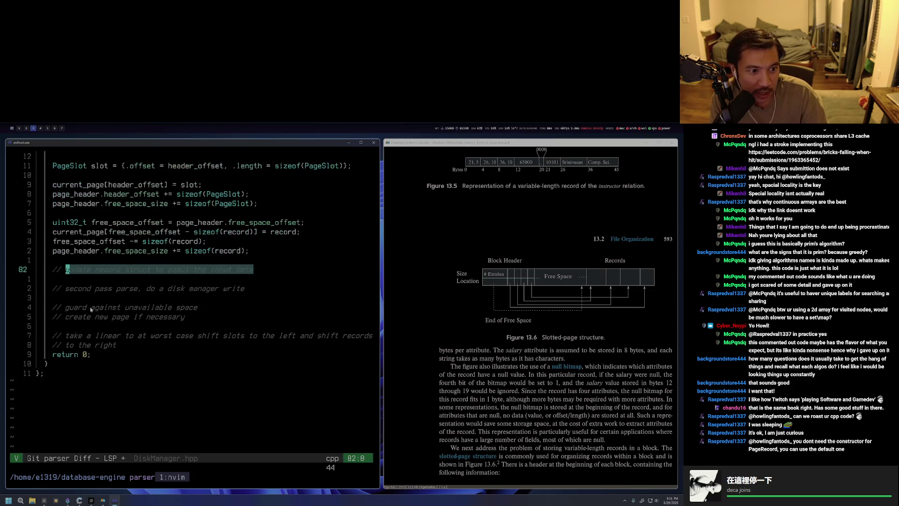
pyautogui.click(91, 302)
pyautogui.scroll(1, 88, 305)
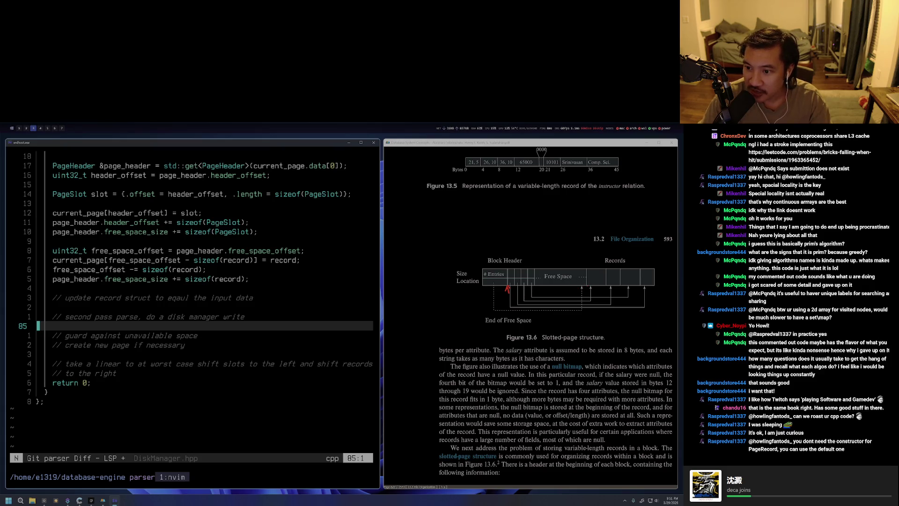
pyautogui.moveTo(506, 264); pyautogui.dragTo(588, 268)
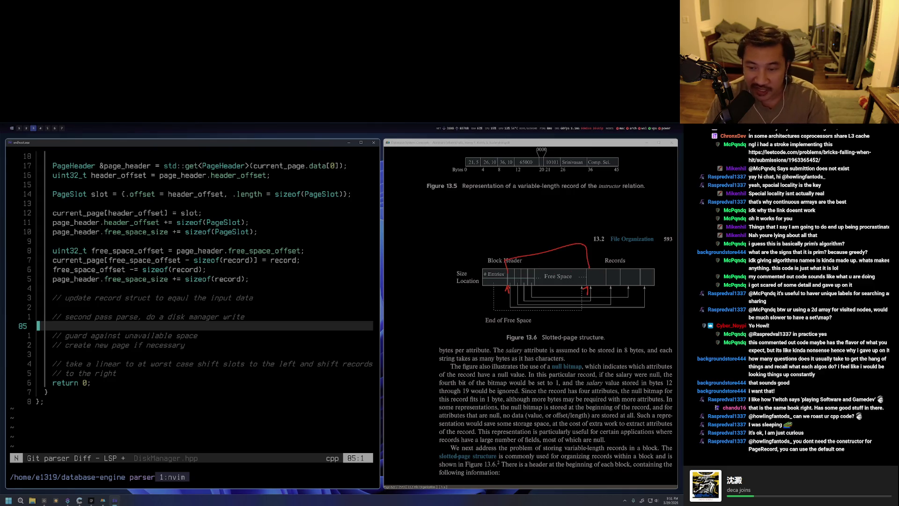
pyautogui.press('Escape')
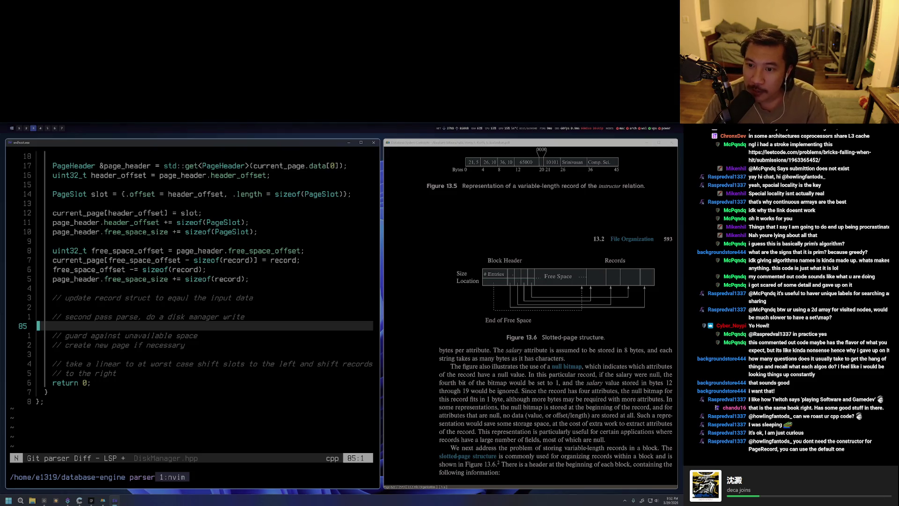
pyautogui.moveTo(509, 270); pyautogui.dragTo(513, 284)
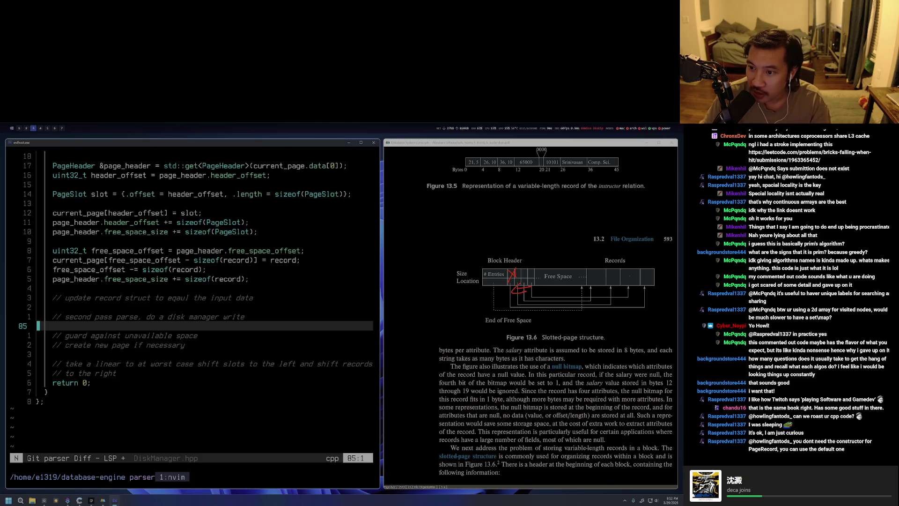
pyautogui.moveTo(643, 270); pyautogui.dragTo(653, 281)
pyautogui.moveTo(654, 270); pyautogui.dragTo(635, 287)
pyautogui.moveTo(455, 220); pyautogui.dragTo(488, 224)
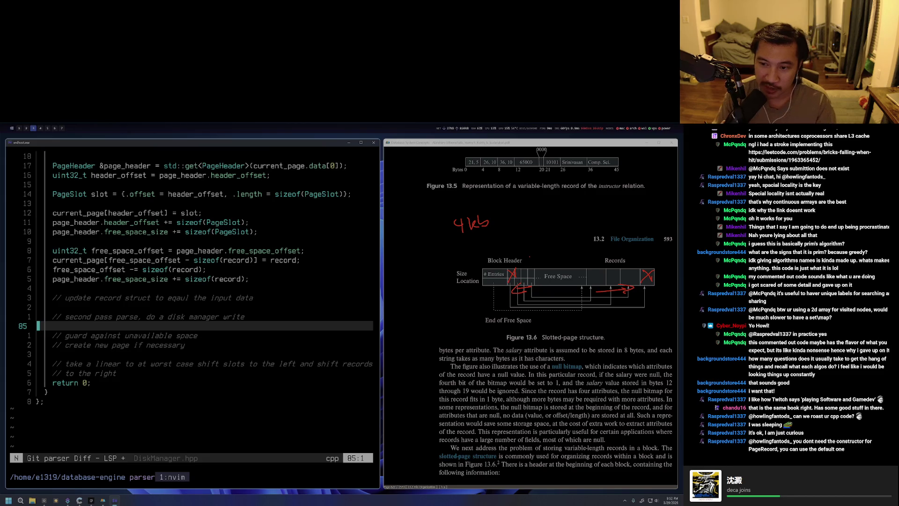
pyautogui.hotkey('shift', 'F9')
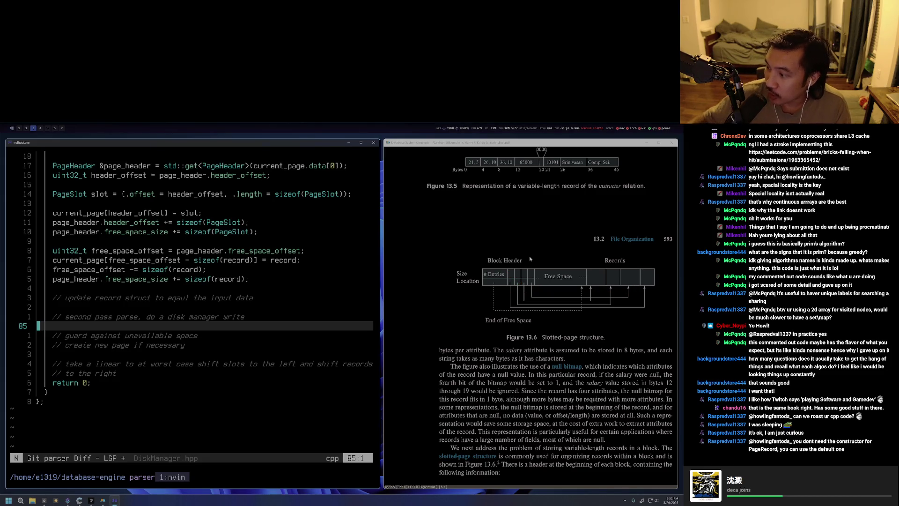
pyautogui.press('7')
pyautogui.press('k')
pyautogui.press('$')
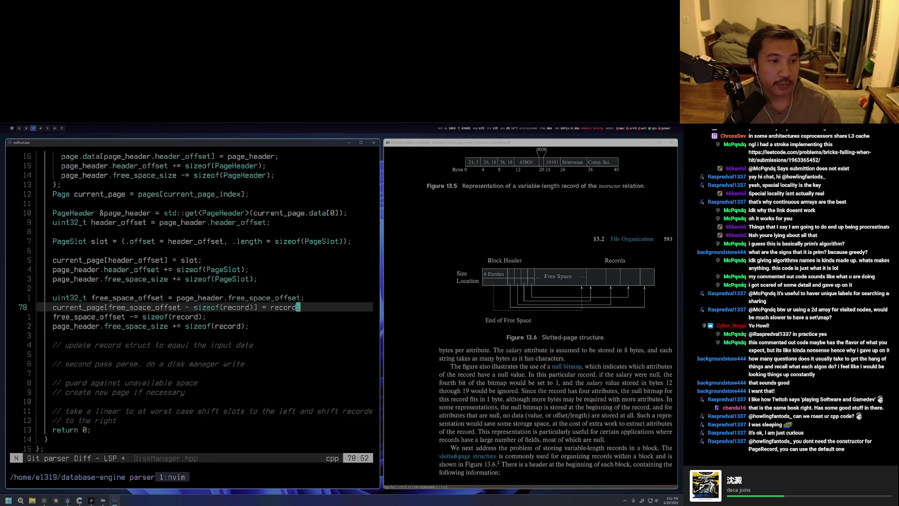
# Step from the PageRecord fields and constructor down to current_page_index and where write() builds the record.
pyautogui.hotkey('ctrl', 'c')
pyautogui.press('g')
pyautogui.press('g')
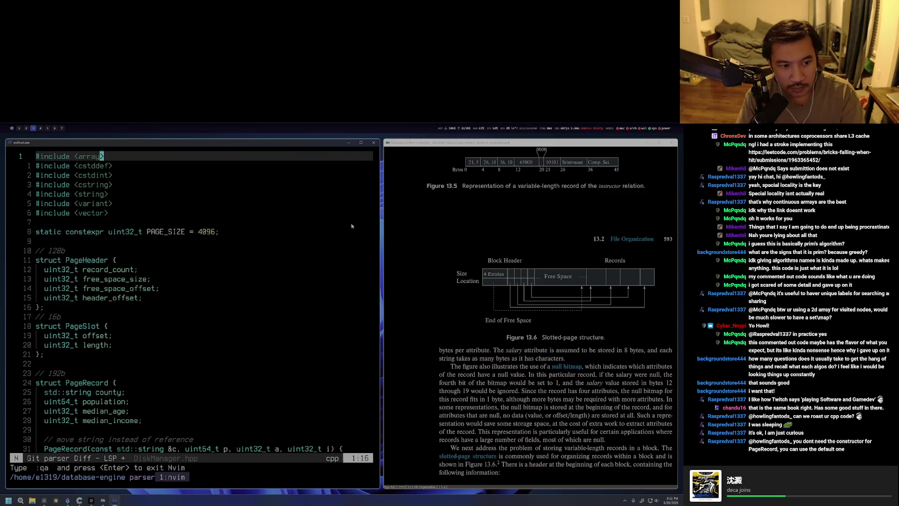
pyautogui.press('j')
pyautogui.press('j')
pyautogui.press('j')
pyautogui.press('j')
pyautogui.press('j')
pyautogui.press('j')
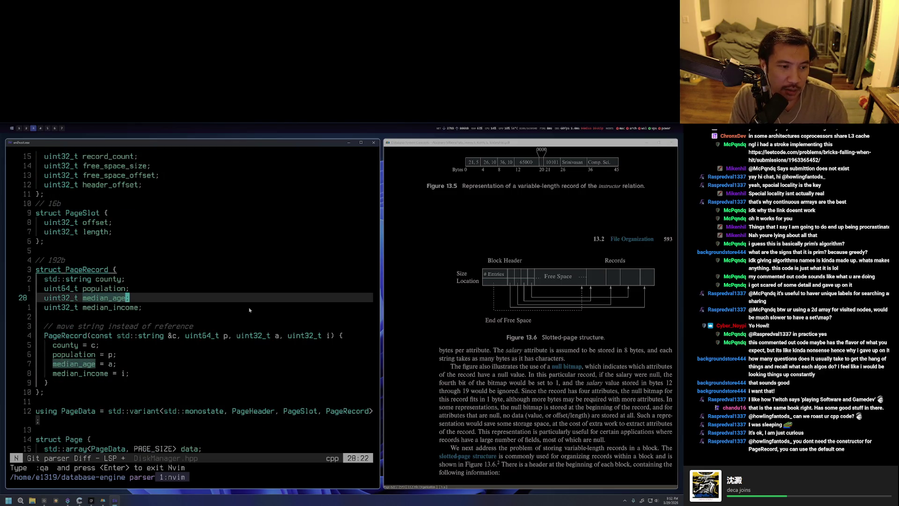
pyautogui.press('j')
pyautogui.press('j')
pyautogui.press('j')
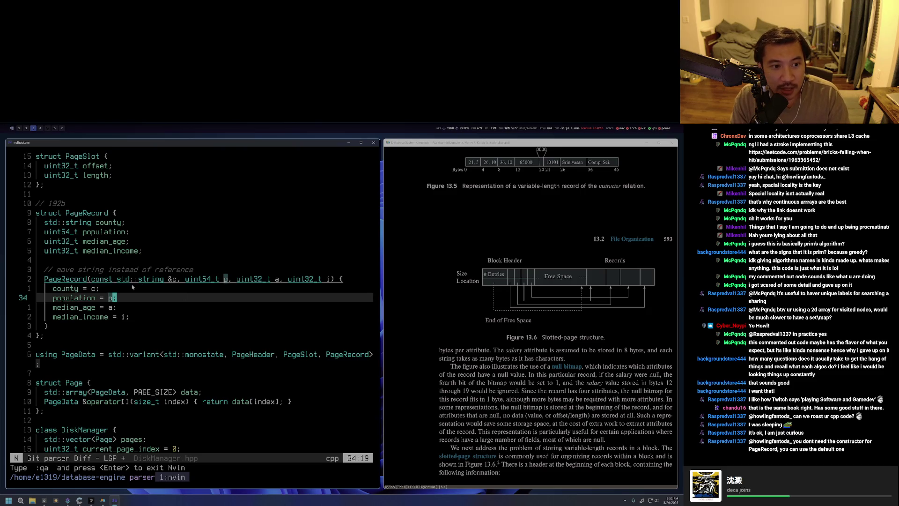
pyautogui.hotkey('ctrl', 'd')
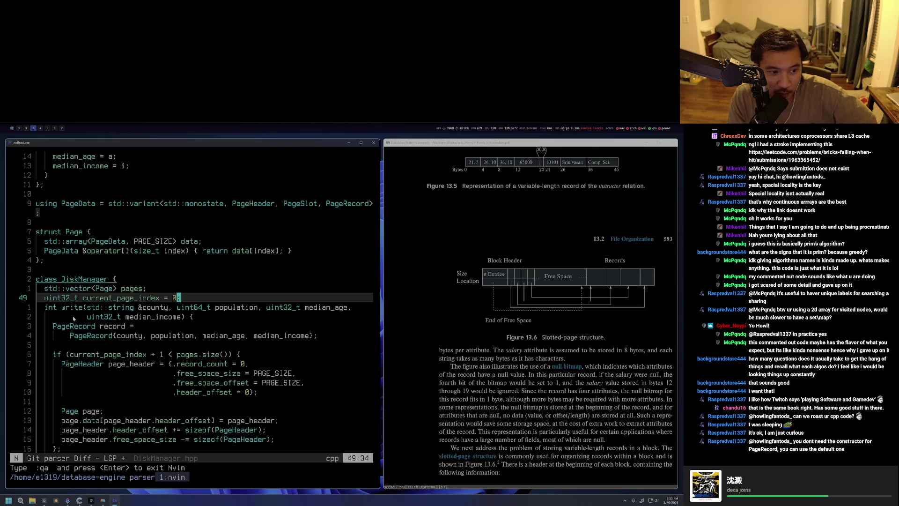
pyautogui.press('j')
pyautogui.press('j')
pyautogui.press('j')
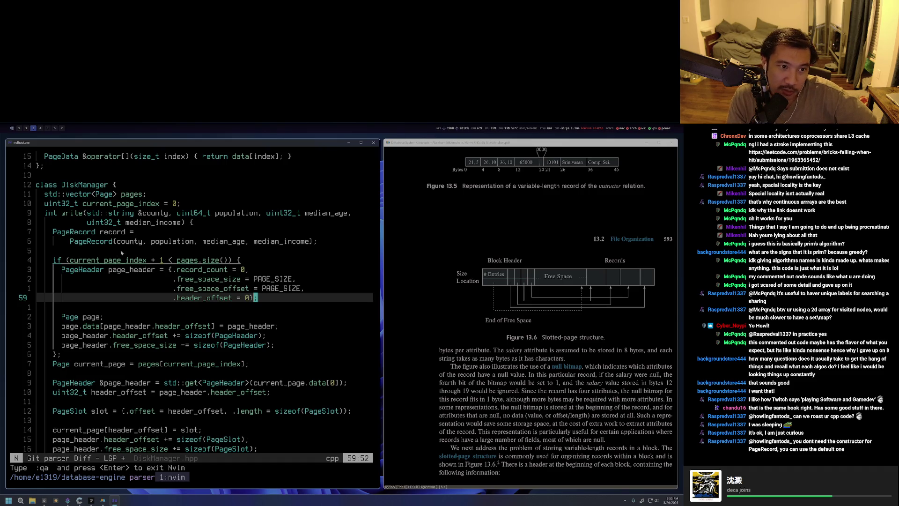
pyautogui.press('k')
pyautogui.press('k')
pyautogui.press('k')
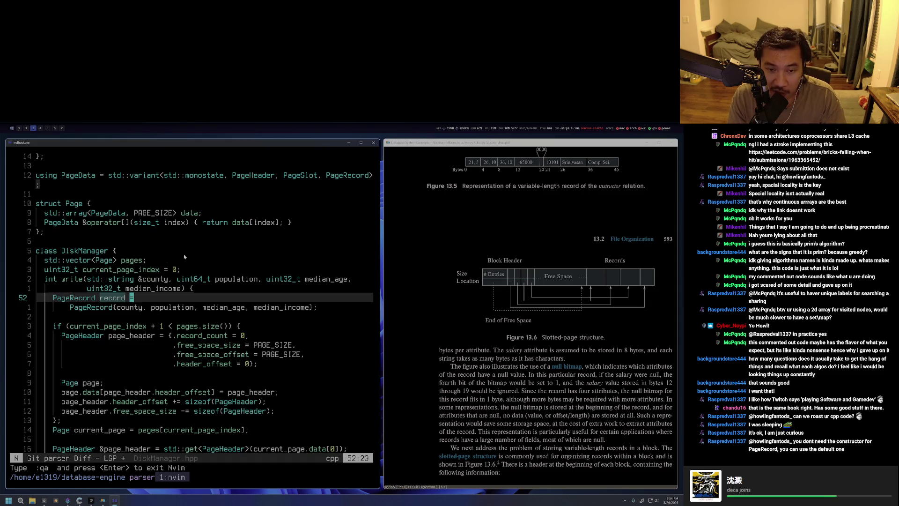
# Return to the median_income field and constructor assignments, landing the cursor after // on the 'move string' comment.
pyautogui.press('k')
pyautogui.press('k')
pyautogui.press('k')
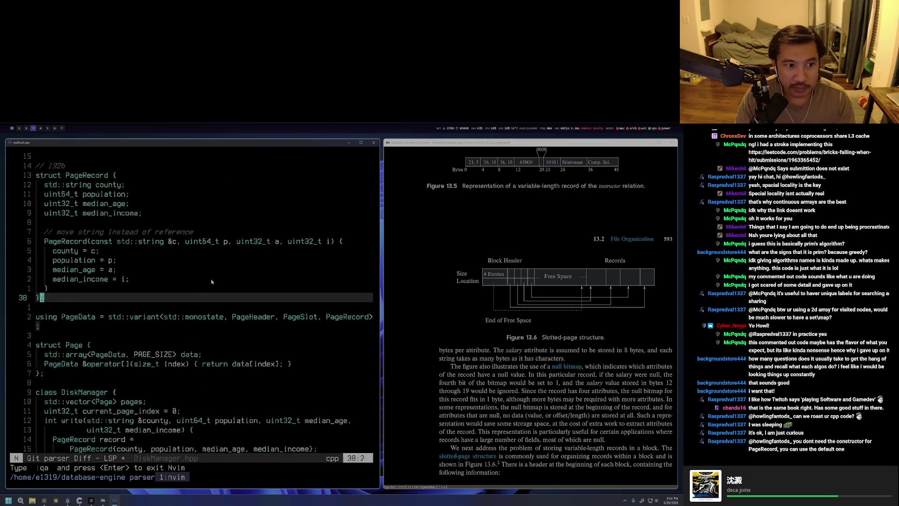
pyautogui.press('k')
pyautogui.press('k')
pyautogui.press('k')
pyautogui.press('j')
pyautogui.press('j')
pyautogui.press('j')
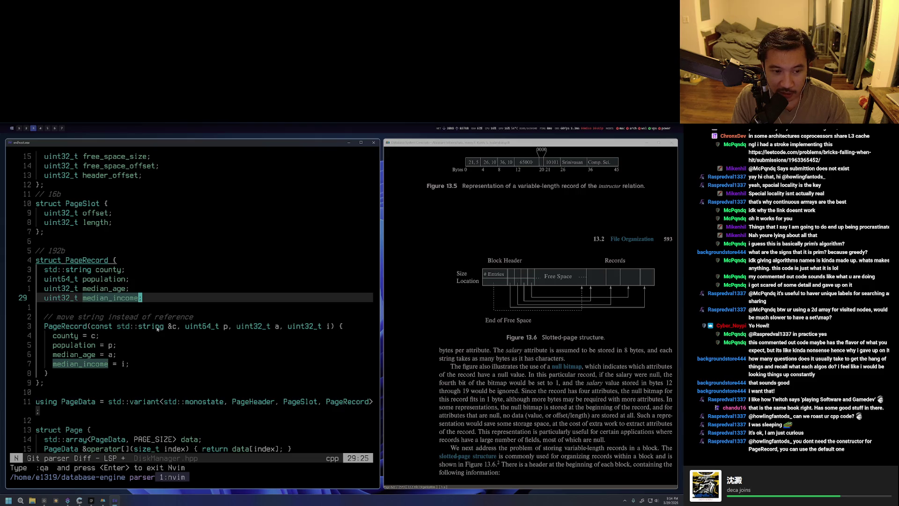
pyautogui.press('j')
pyautogui.press('j')
pyautogui.press('j')
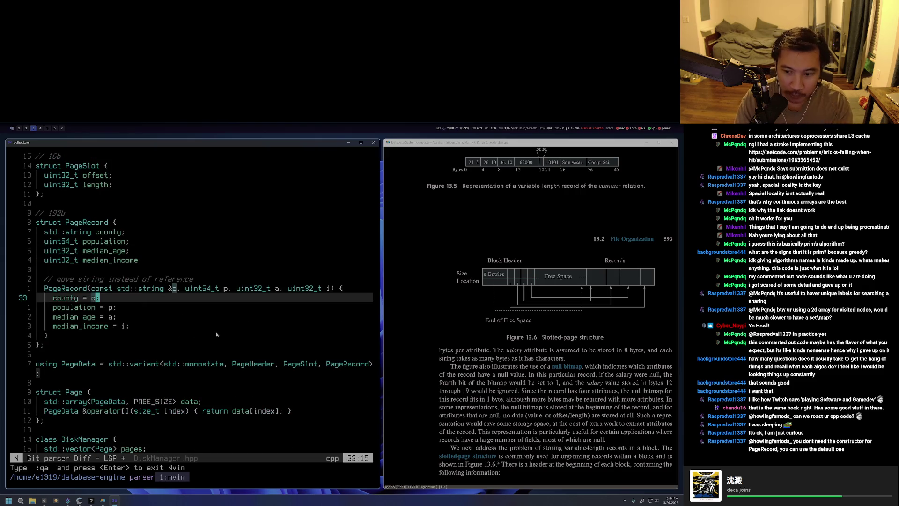
pyautogui.press('j')
pyautogui.press('j')
pyautogui.press('j')
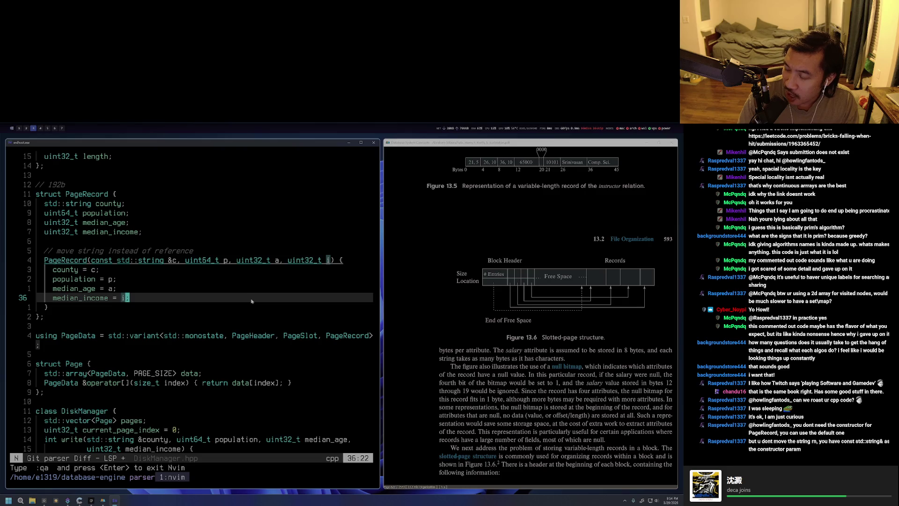
pyautogui.press('k')
pyautogui.press('k')
pyautogui.press('k')
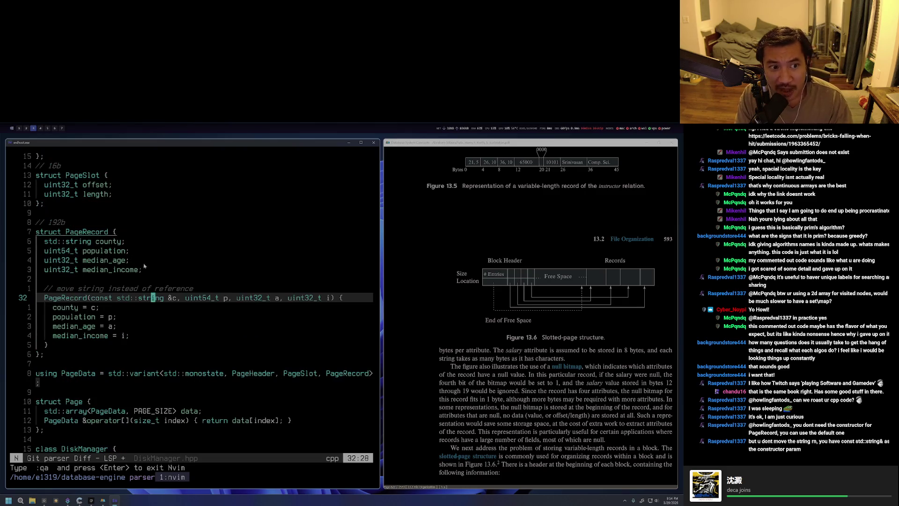
pyautogui.press('k')
pyautogui.press('A')
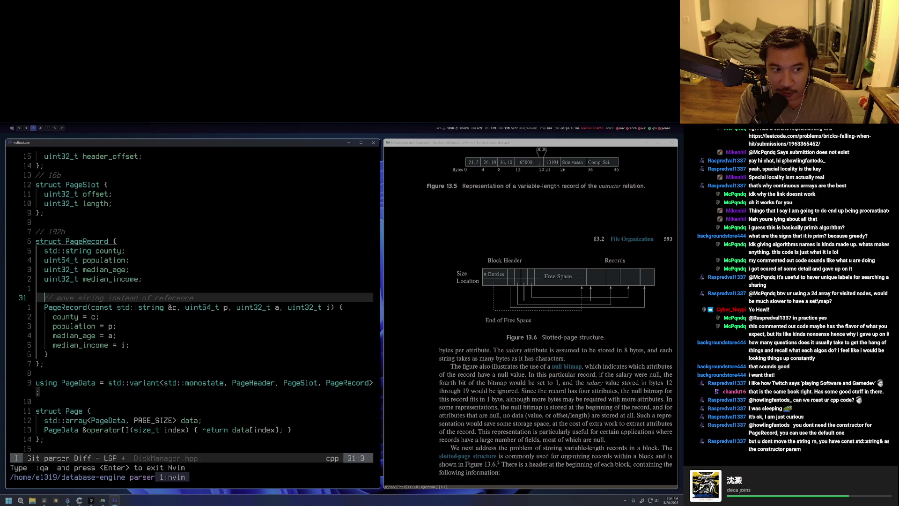
pyautogui.press('Escape')
pyautogui.press('^')
pyautogui.write('ea TODO:')
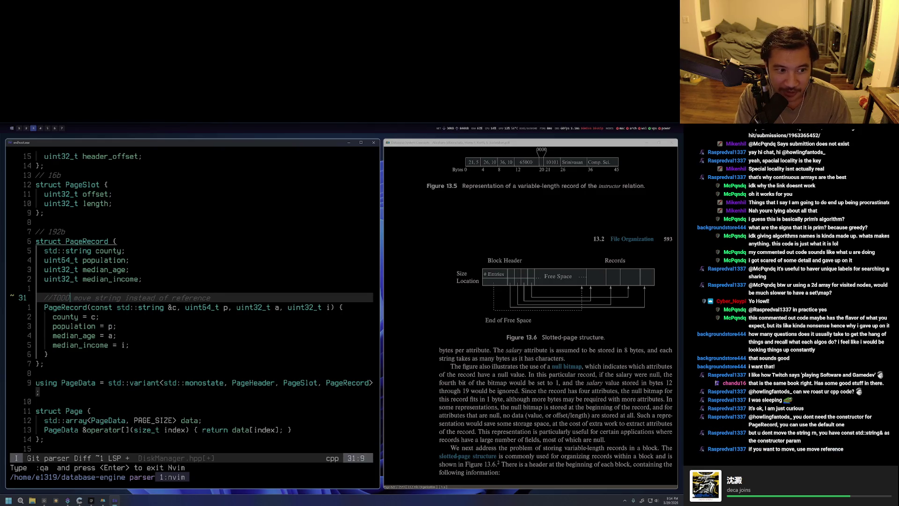
# Finish tagging the 'move string instead of reference' comment as TODO and save DiskManager.hpp.
pyautogui.hotkey('ctrl', 'c')
pyautogui.write(':w')
pyautogui.press('Return')
pyautogui.hotkey('ctrl', 'c')
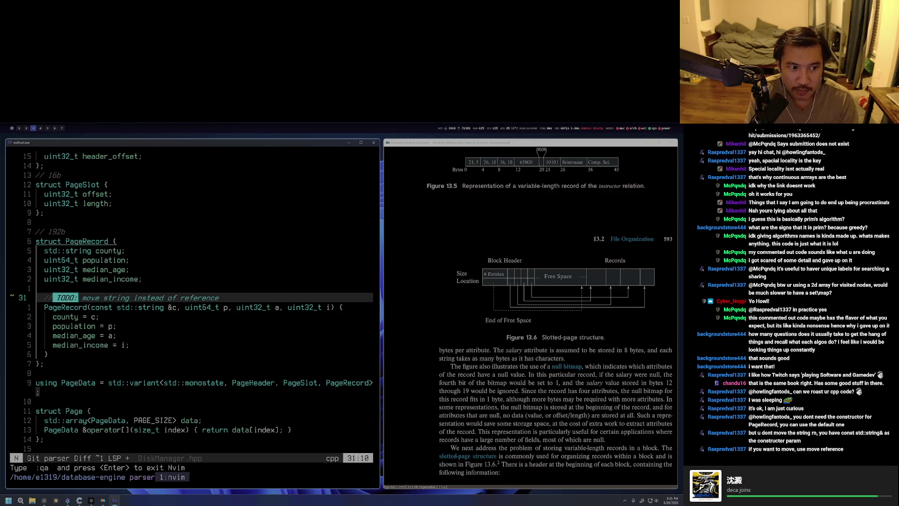
# Switch from the editor to the browser and start a fresh tab.
pyautogui.press('super+2')
pyautogui.hotkey('ctrl', 'Tab')
pyautogui.hotkey('ctrl', 'shift', 'Tab')
pyautogui.hotkey('ctrl', 't')
pyautogui.write('what does ')
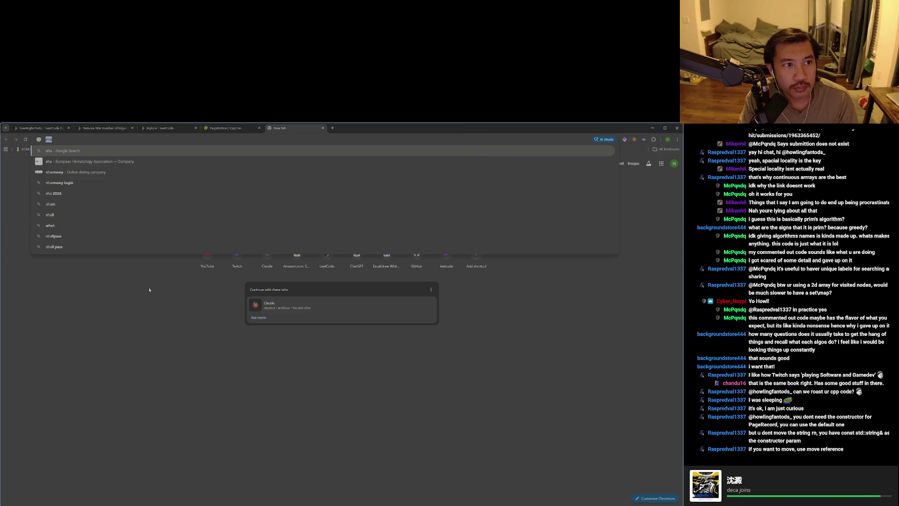
pyautogui.write('move me')
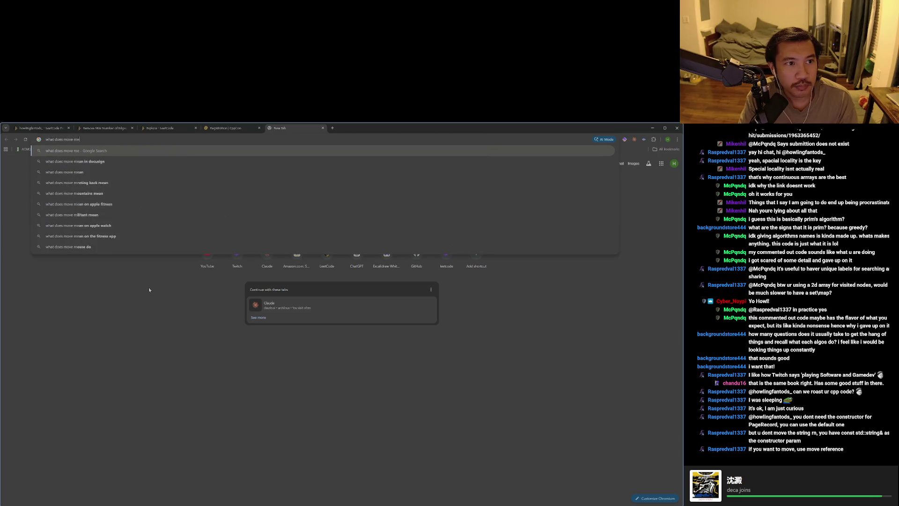
pyautogui.write('an i cpp')
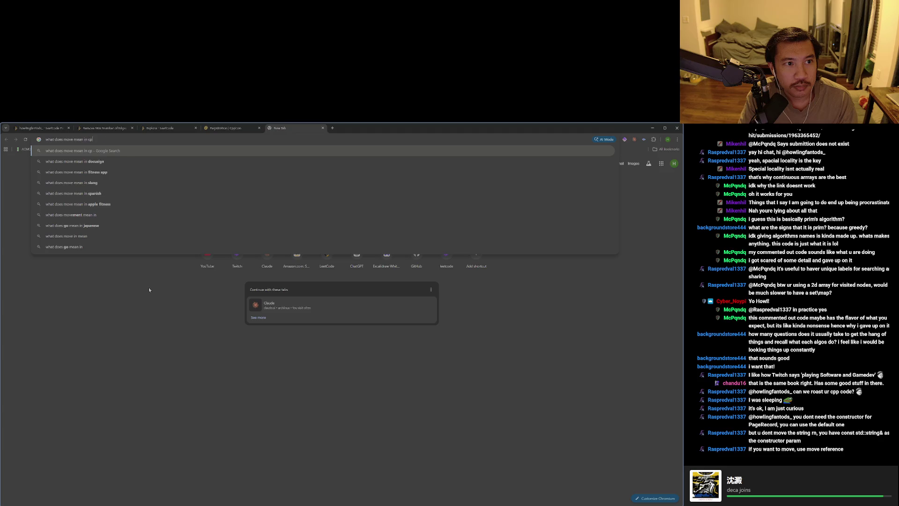
# Search Google for what move means in C++, expand the full AI Overview, then close the results tab.
pyautogui.press('Return')
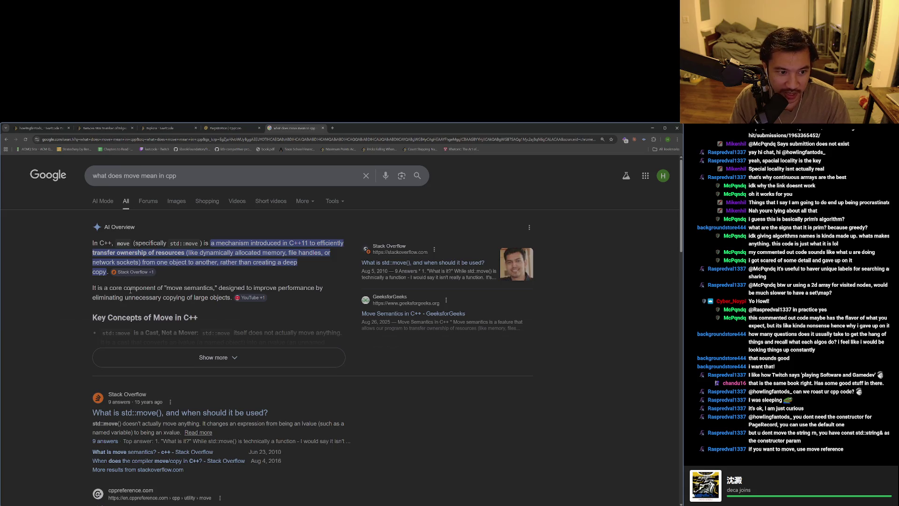
pyautogui.moveTo(94, 287); pyautogui.dragTo(218, 287)
pyautogui.scroll(-1, 178, 339)
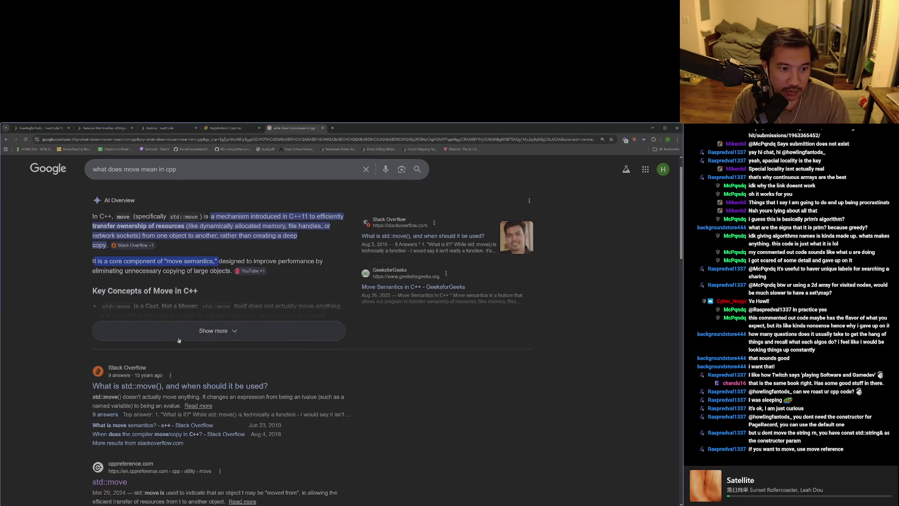
pyautogui.click(179, 340)
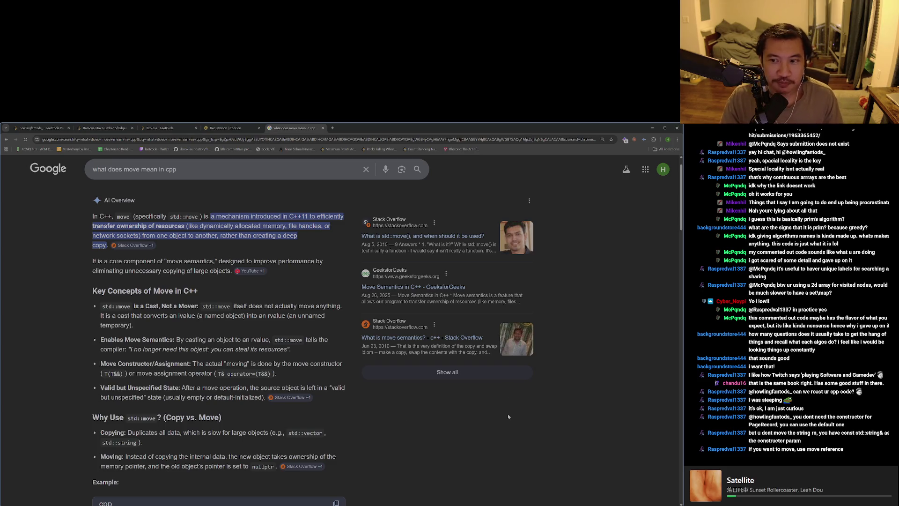
pyautogui.hotkey('ctrl', 'w')
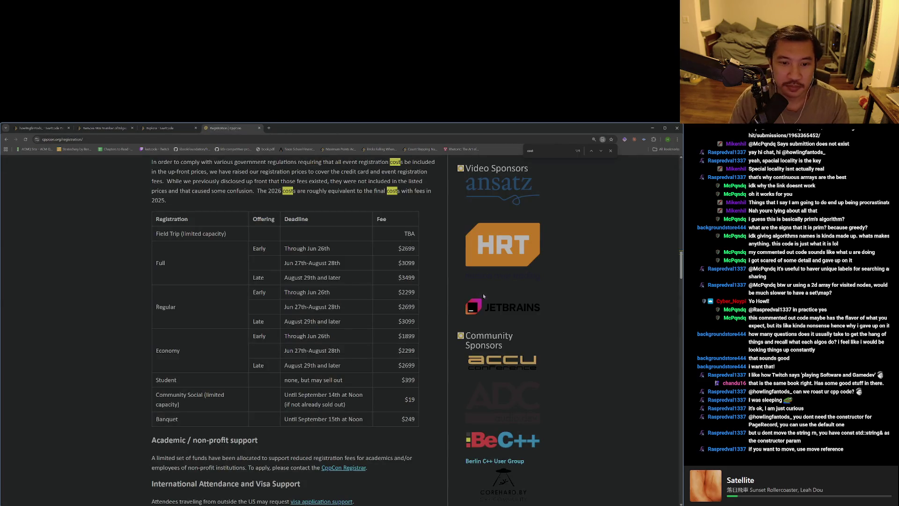
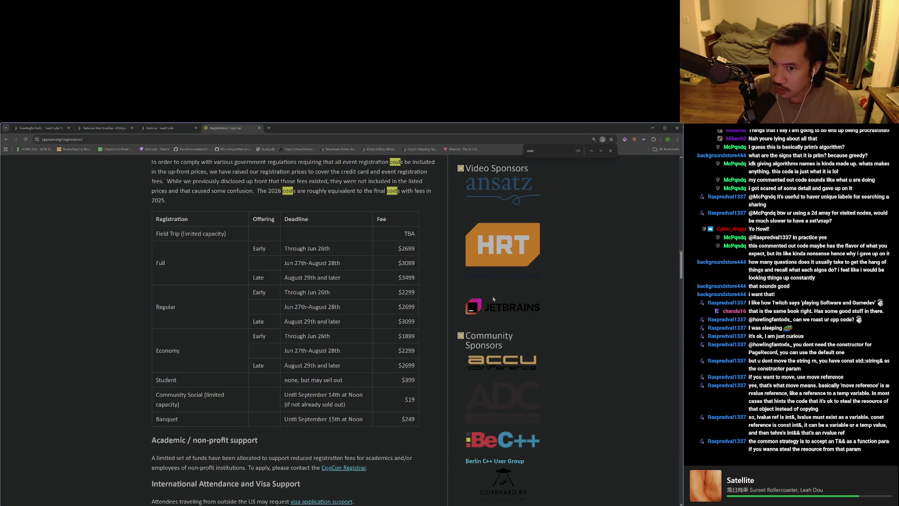
# Cycle past the code and notes workspaces until Spotify is showing the album 在這裡停一下.
pyautogui.press('super+4')
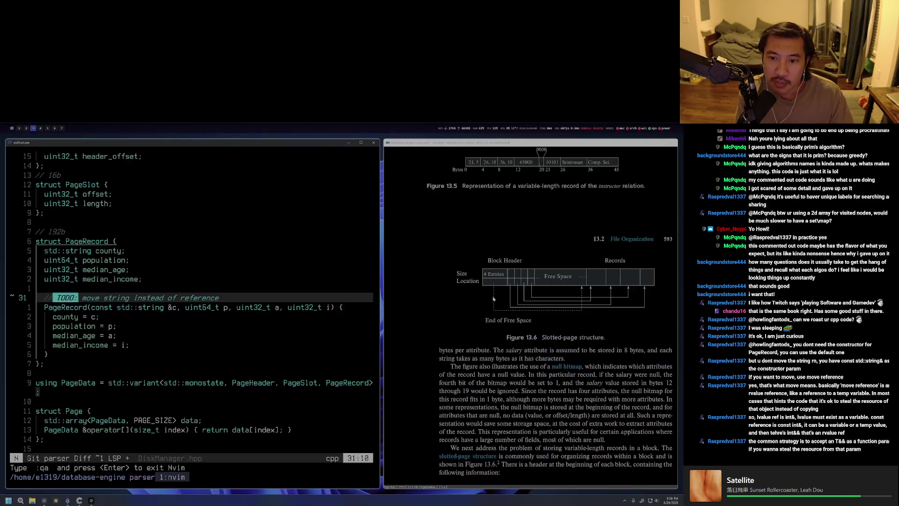
pyautogui.press('super+5')
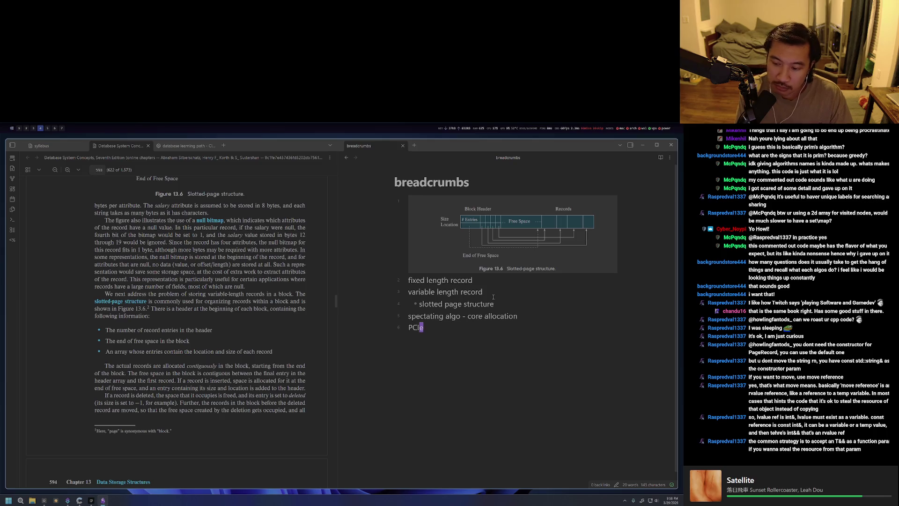
pyautogui.press('super+6')
pyautogui.press('super+7')
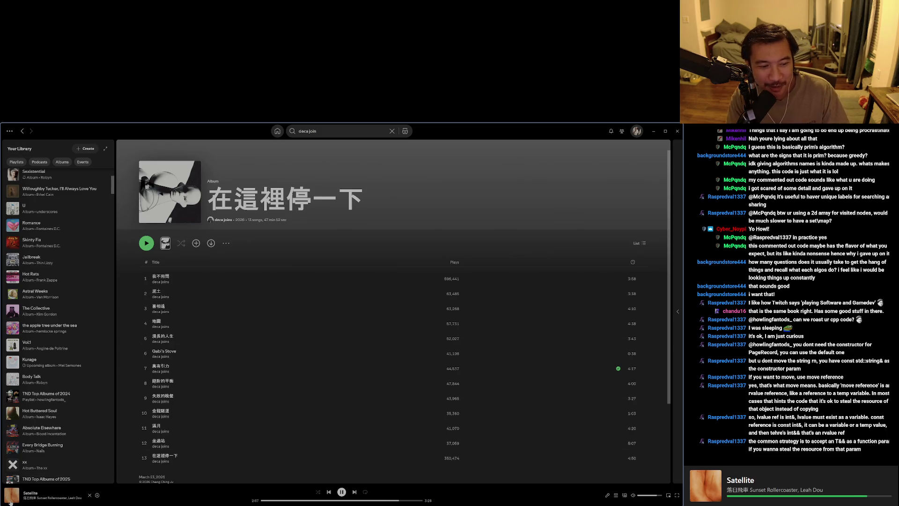
# Show the Now Playing panel and like the song Satellite.
pyautogui.click(30, 497)
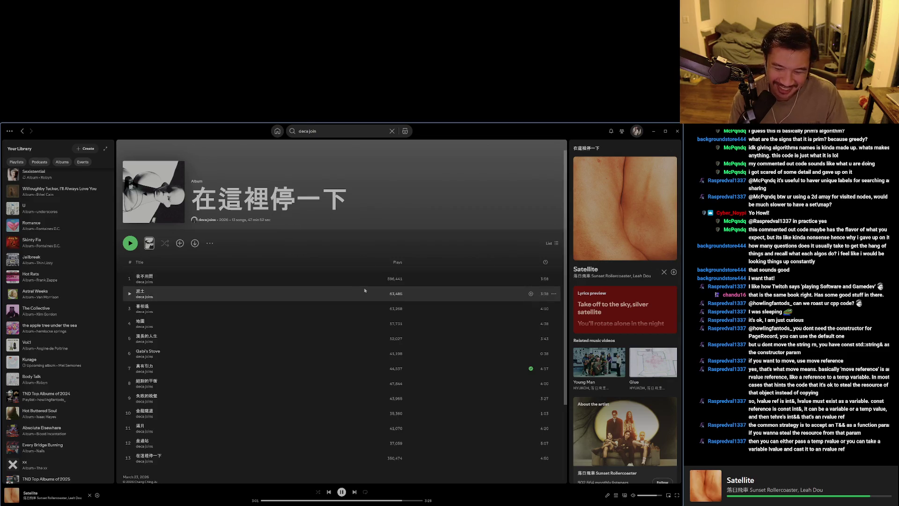
pyautogui.hotkey('alt', 'shift', 'b')
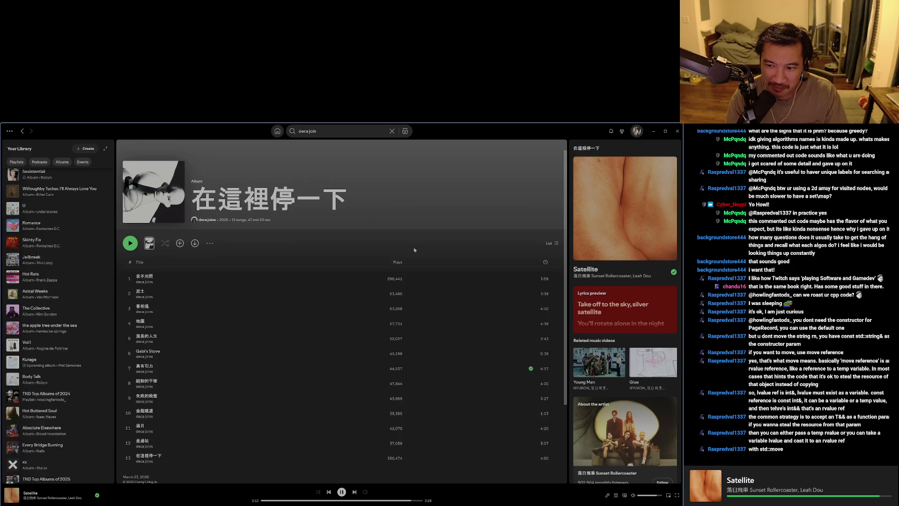
pyautogui.moveTo(56, 260)
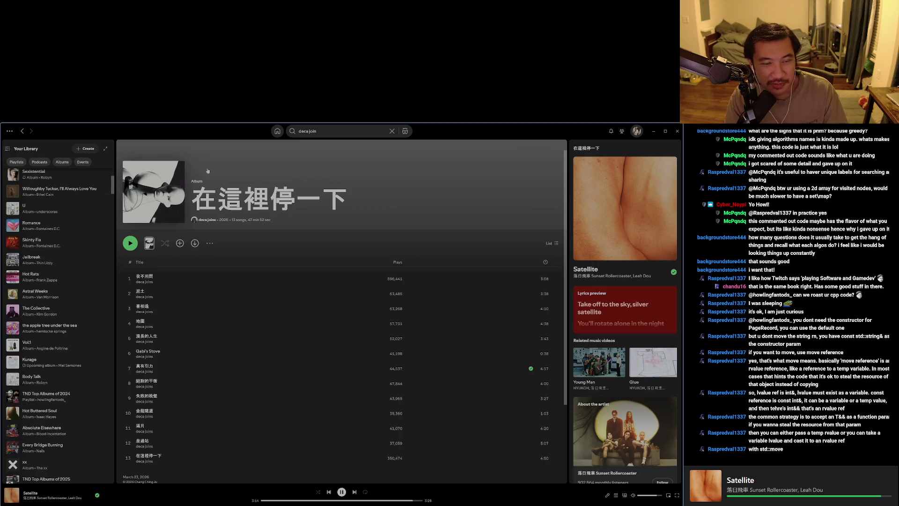
pyautogui.scroll(4, 107, 257)
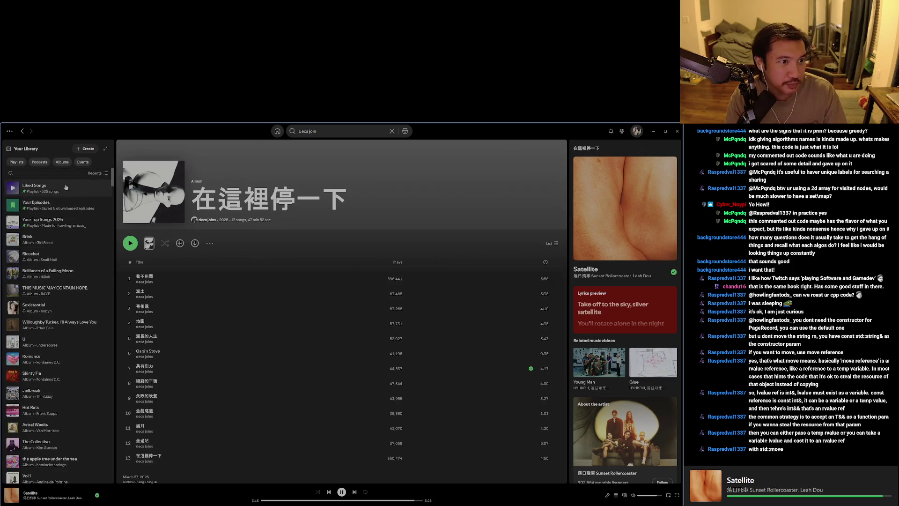
# From the deca joins artist page, add the album 在這裡停一下 to the library.
pyautogui.click(15, 148)
pyautogui.click(22, 131)
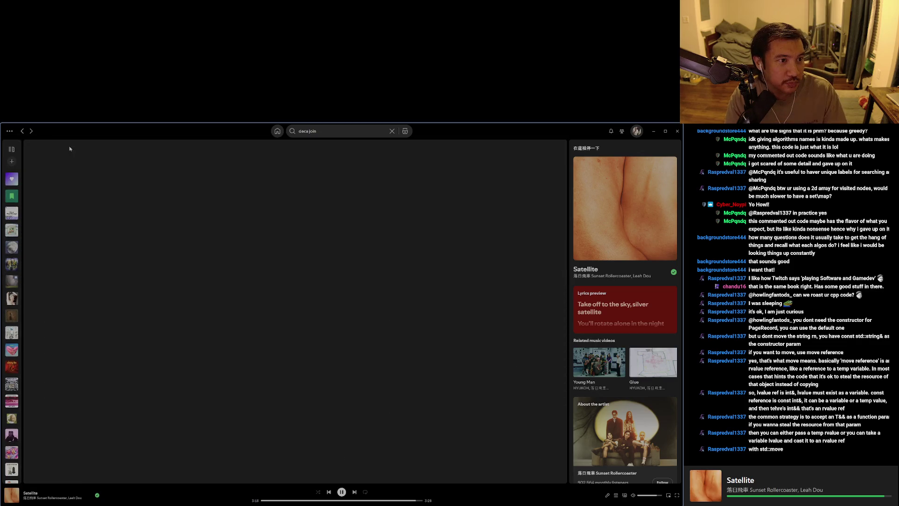
pyautogui.click(63, 357)
pyautogui.click(98, 243)
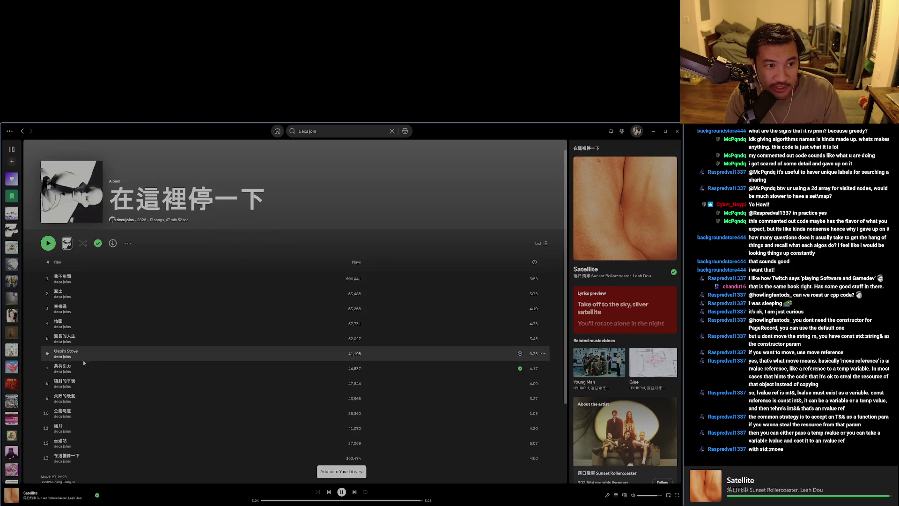
# Go back through the artist page to Home and open the Brink album from recently played.
pyautogui.click(22, 132)
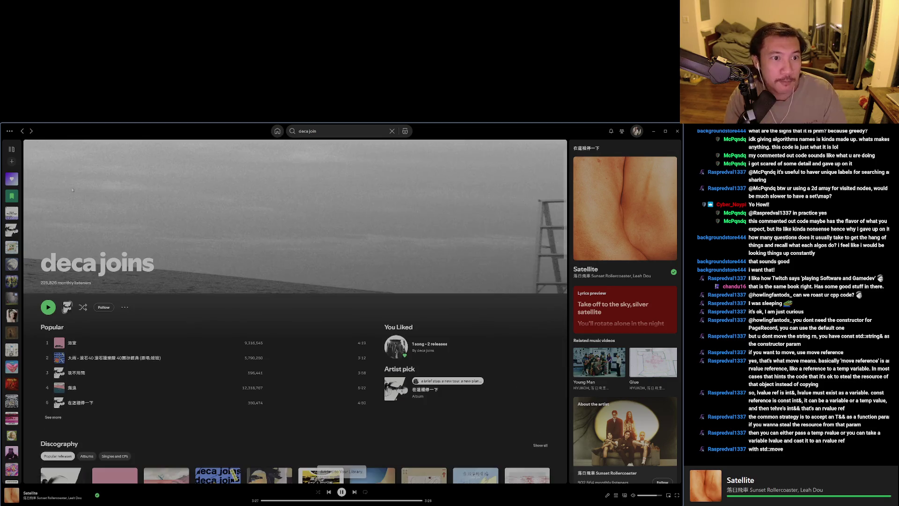
pyautogui.click(22, 131)
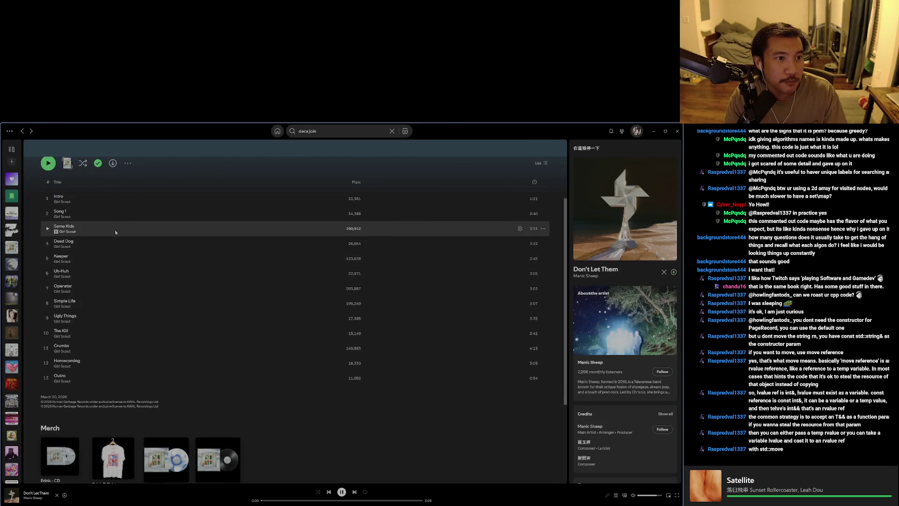
pyautogui.click(278, 133)
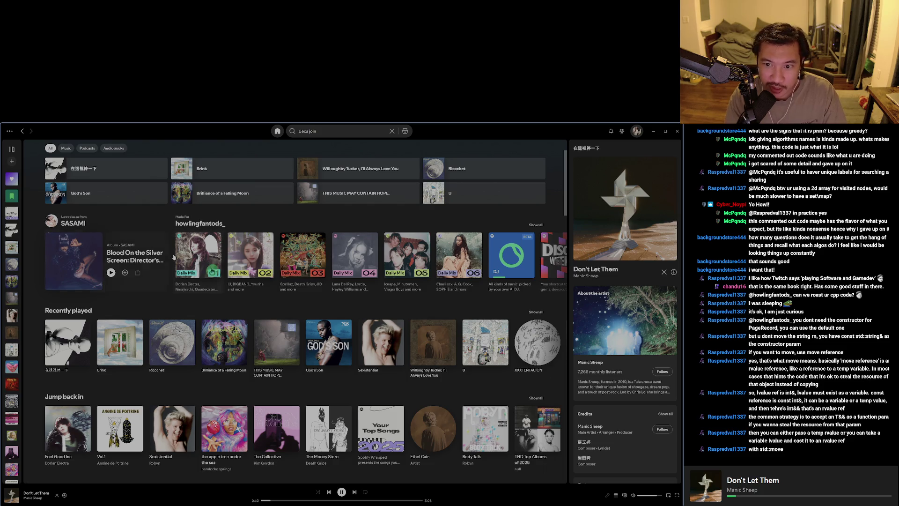
pyautogui.click(233, 166)
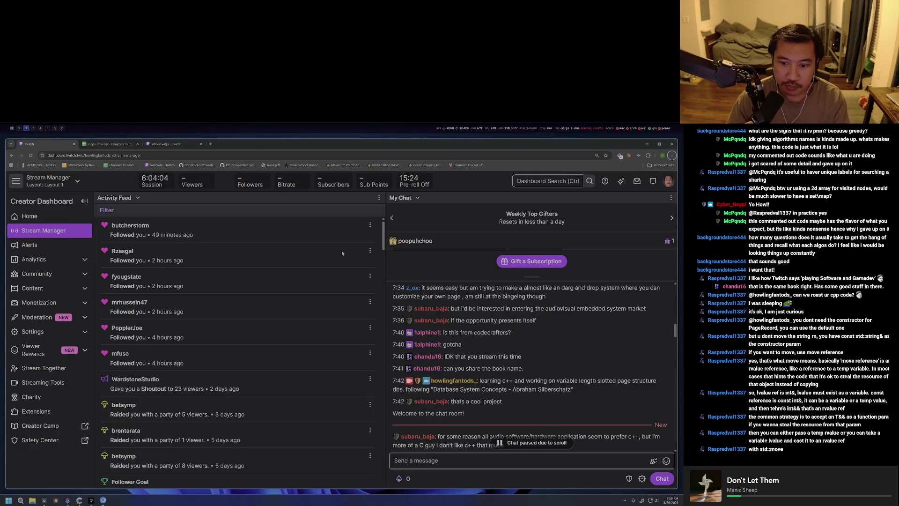
# Check the stream dashboard chat, then return to the PageRecord county assignment in DiskManager.hpp.
pyautogui.press('super+4')
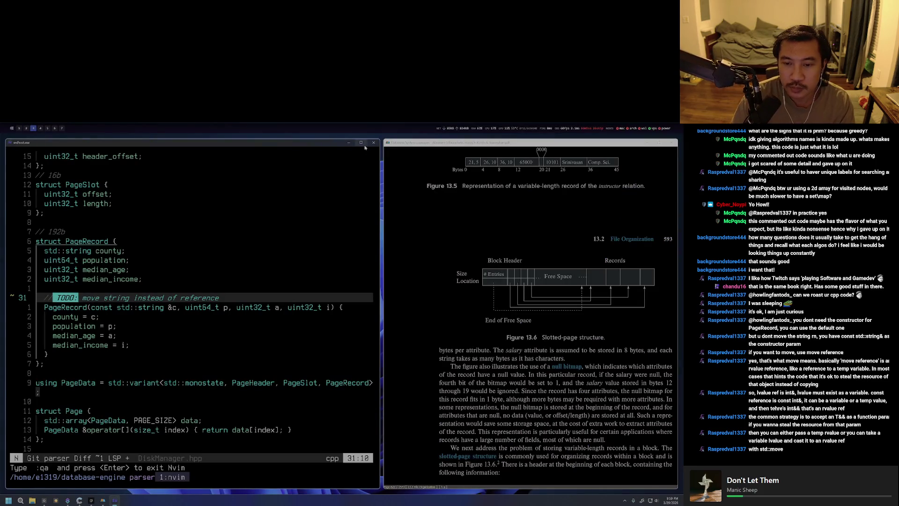
pyautogui.press('super+3')
pyautogui.scroll(-5, 512, 422)
pyautogui.scroll(-3, 619, 366)
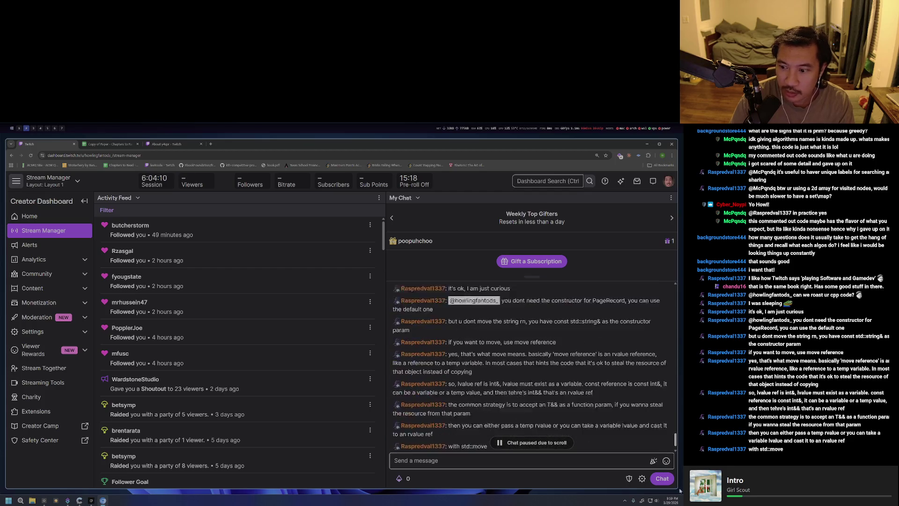
pyautogui.press('super+4')
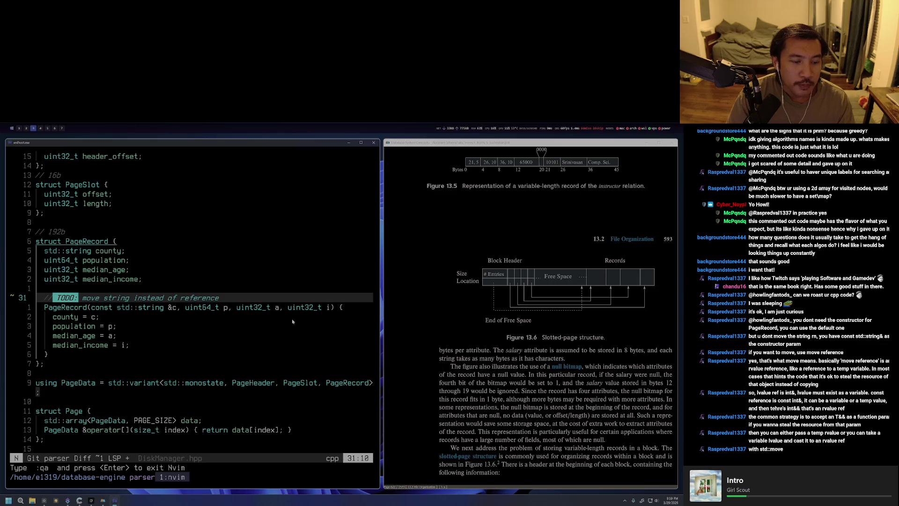
pyautogui.press('j')
pyautogui.press('j')
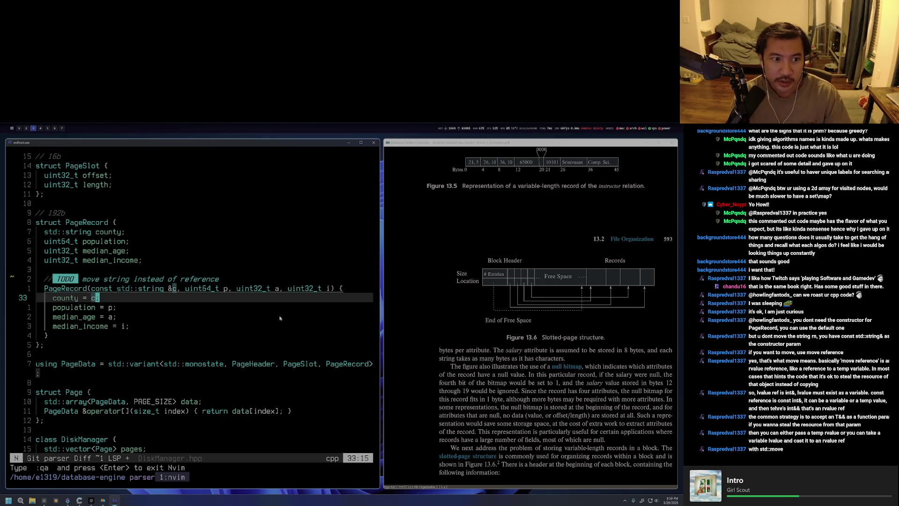
# Change the PageRecord constructor's '&c' string parameter into an rvalue reference '&&c'.
pyautogui.click(105, 289)
pyautogui.scroll(1, 106, 296)
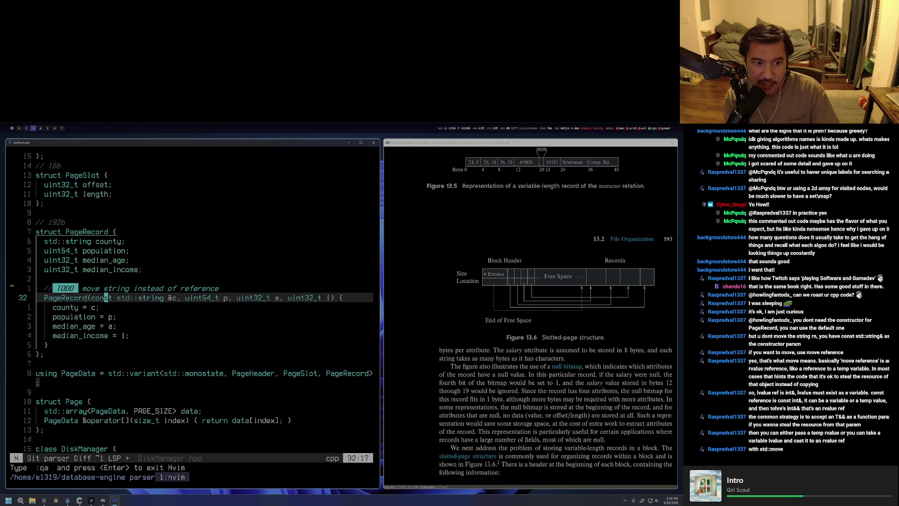
pyautogui.press('w')
pyautogui.press('h')
pyautogui.press('h')
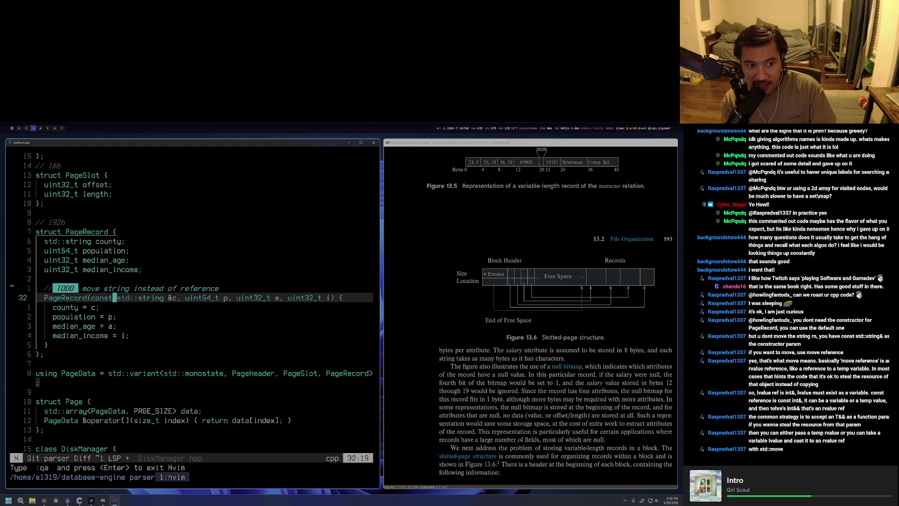
pyautogui.press('w')
pyautogui.press('W')
pyautogui.press('x')
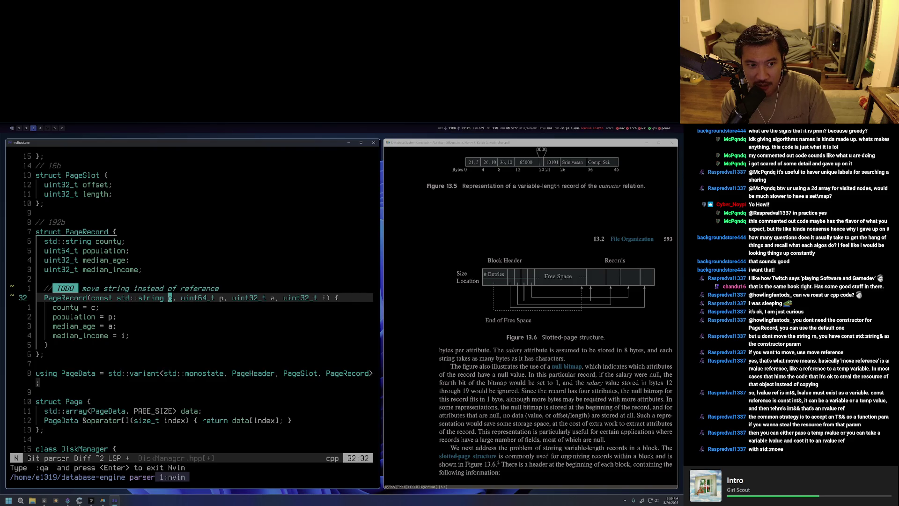
pyautogui.write('ing &&')
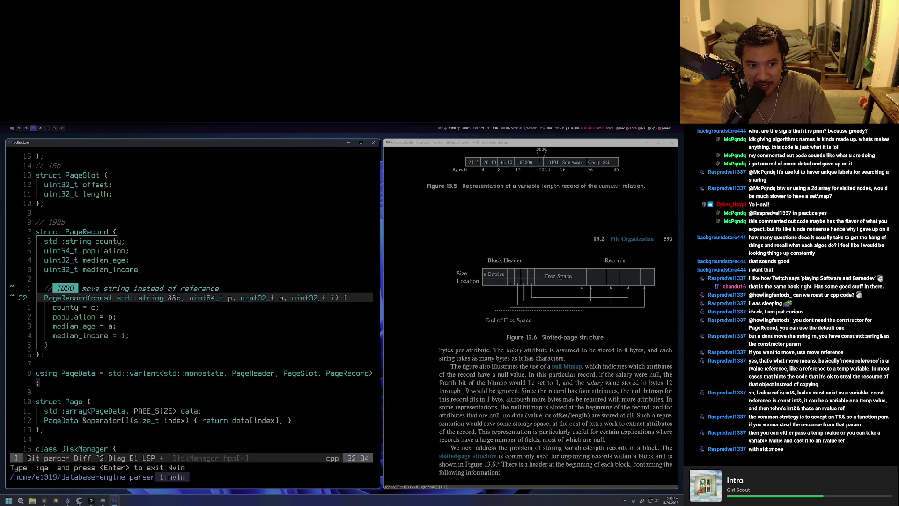
pyautogui.hotkey('ctrl', 'c')
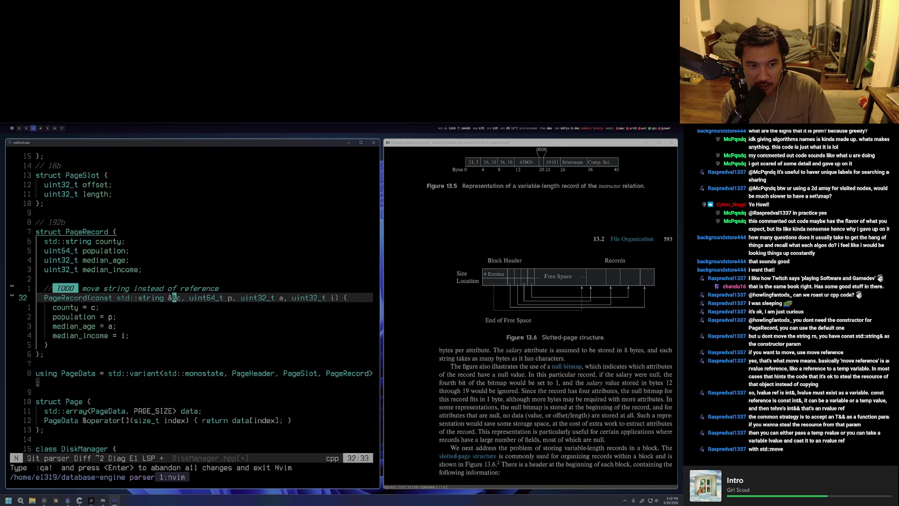
pyautogui.write('&')
# Switch to the breadcrumbs note and start a new line after PCIe.
pyautogui.press('super+5')
pyautogui.write('PCIe')
pyautogui.press('Return')
pyautogui.write('LHR,')
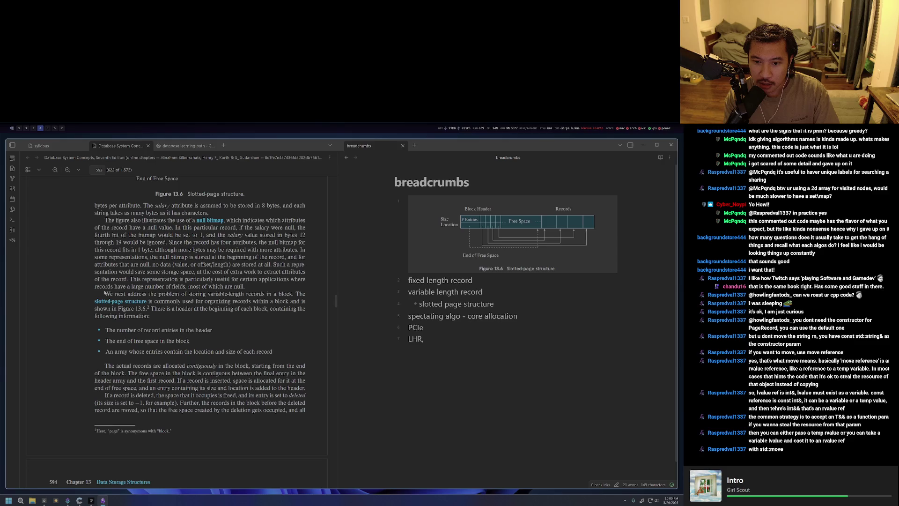
pyautogui.write(' RHS')
# Replace the mistyped LHR / LHS, RHS line with rvalue and lvalue entries.
pyautogui.press('Left')
pyautogui.press('Left')
pyautogui.press('Left')
pyautogui.press('BackSpace')
pyautogui.write('S')
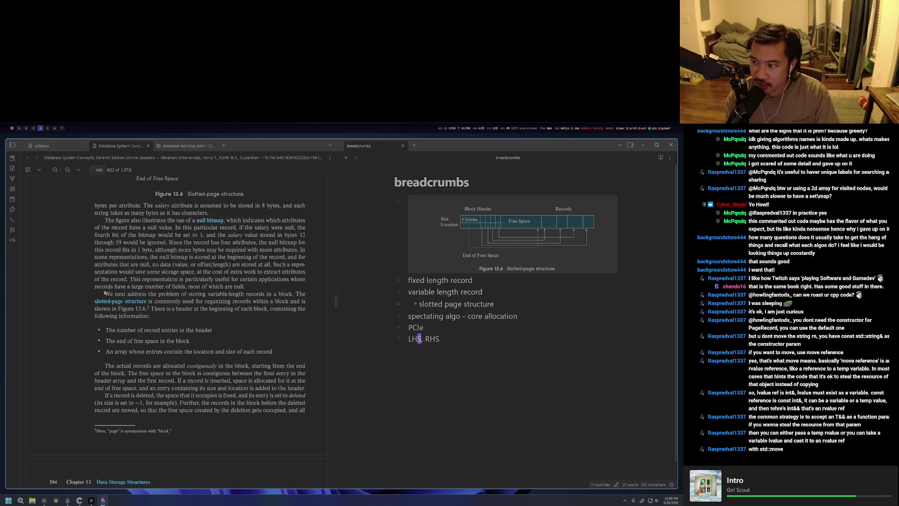
pyautogui.hotkey('ctrl', 'BackSpace')
pyautogui.hotkey('ctrl', 'BackSpace')
pyautogui.hotkey('ctrl', 'BackSpace')
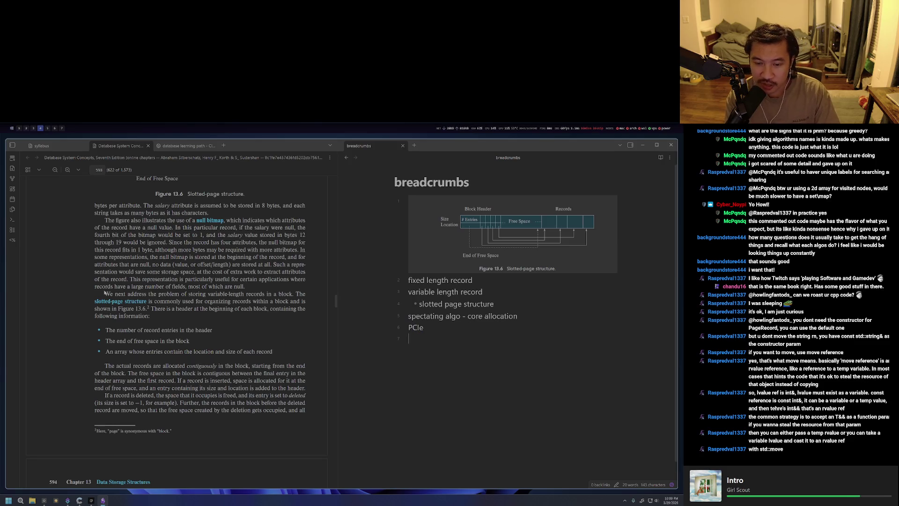
pyautogui.write('rval')
pyautogui.press('BackSpace')
pyautogui.press('BackSpace')
pyautogui.press('BackSpace')
pyautogui.write('val')
pyautogui.press('BackSpace')
pyautogui.write('lue, lva')
pyautogui.write('value')
pyautogui.hotkey('ctrl', 'Left')
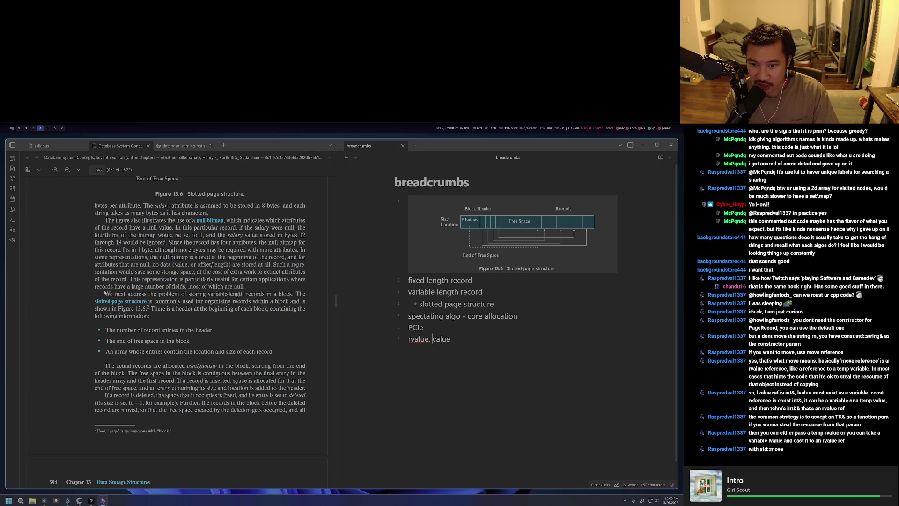
pyautogui.write('l')
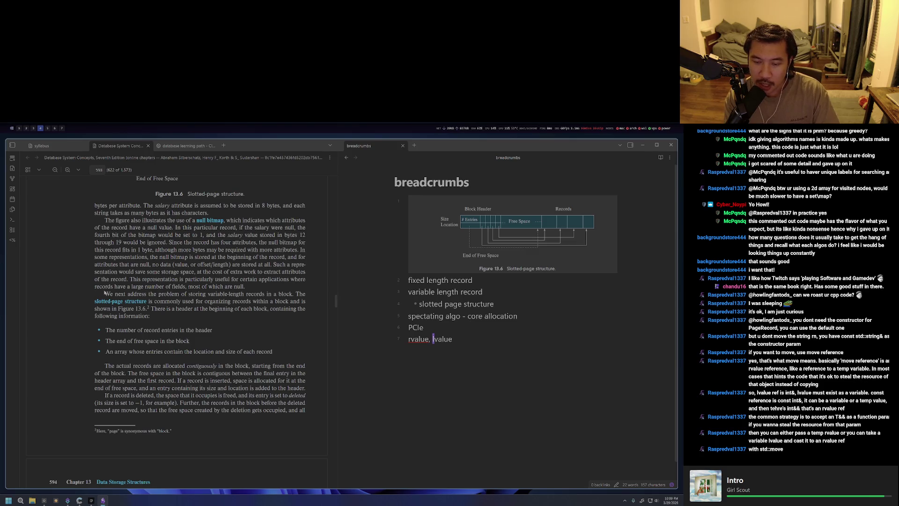
# Reorder the line to read 'lvalue, rvalue,' and leave an empty line below it.
pyautogui.press('Return')
pyautogui.press('Up')
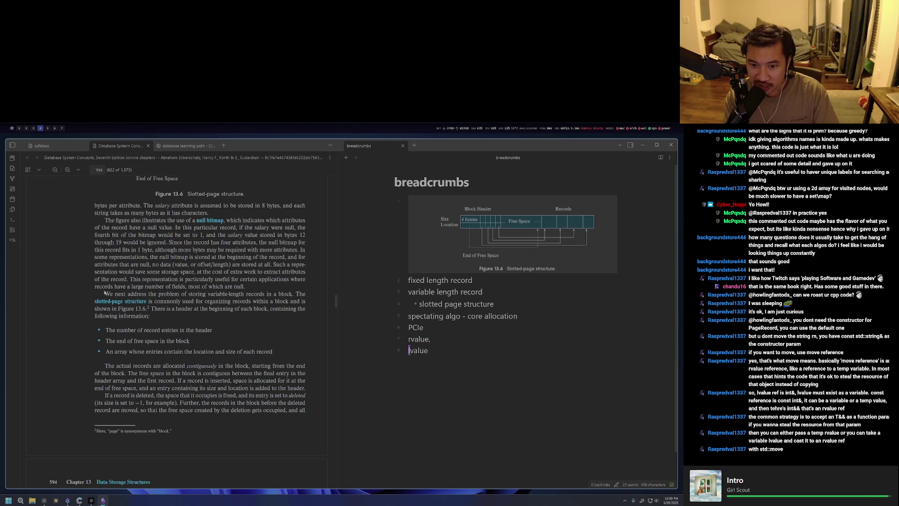
pyautogui.hotkey('shift', 'Down')
pyautogui.press('BackSpace')
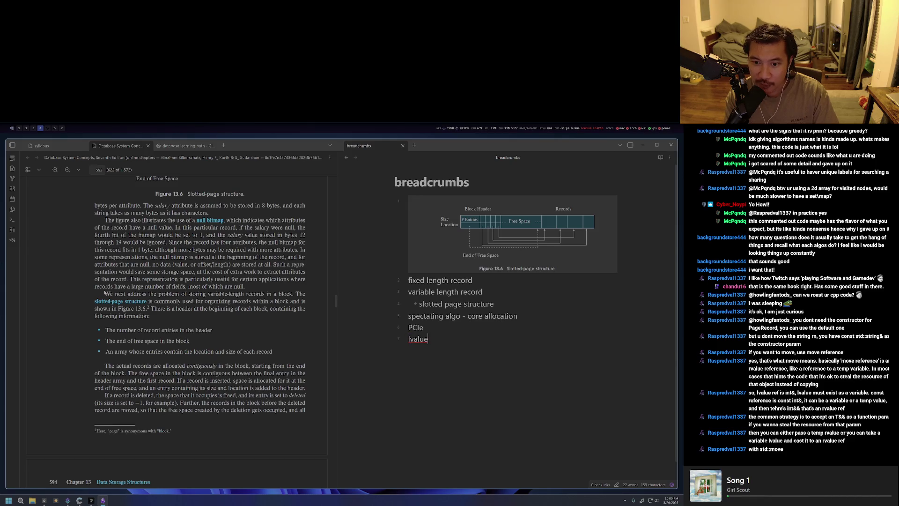
pyautogui.hotkey('ctrl', 'z')
pyautogui.hotkey('ctrl', 'z')
pyautogui.write(':W')
pyautogui.press('Return')
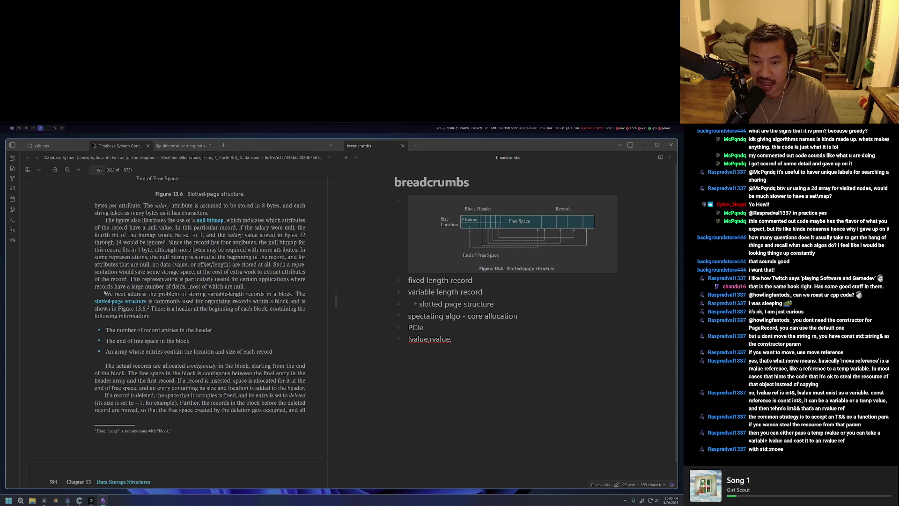
pyautogui.press('a')
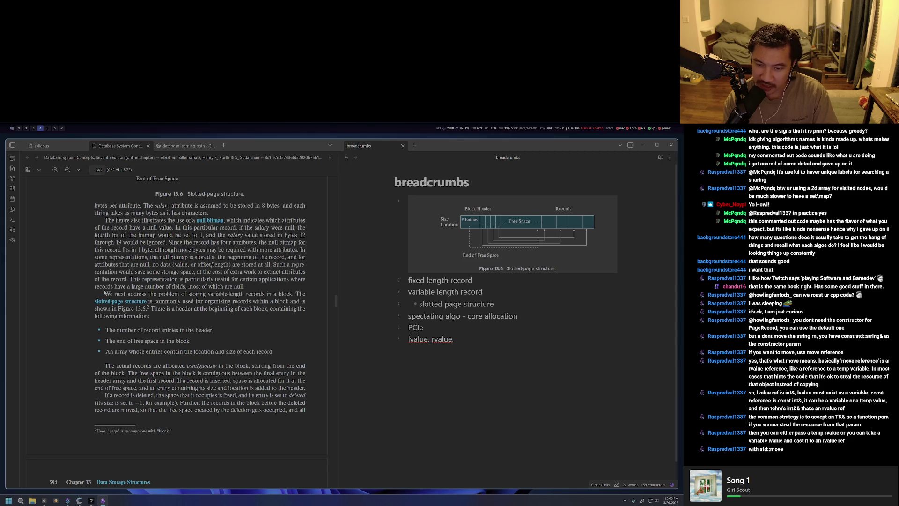
pyautogui.press('Escape')
pyautogui.press('o')
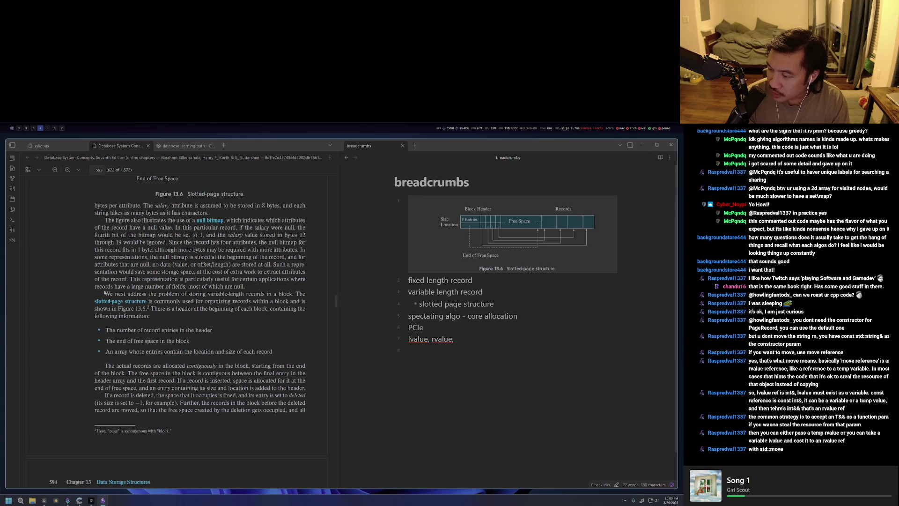
# Switch to the browser workspace and start a new tab for claude.com.
pyautogui.press('super+3')
pyautogui.press('super+2')
pyautogui.press('super+5')
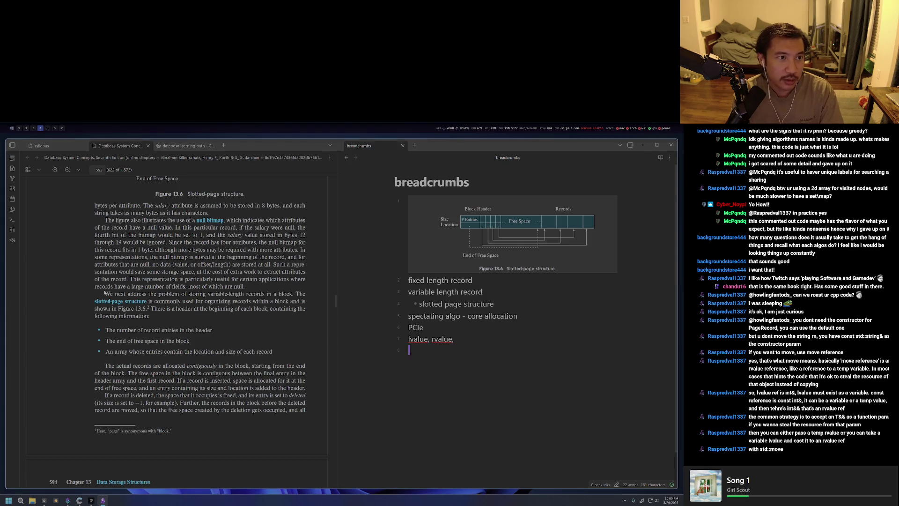
pyautogui.press('super+2')
pyautogui.press('super+3')
pyautogui.hotkey('ctrl', 't')
pyautogui.write('claude.com')
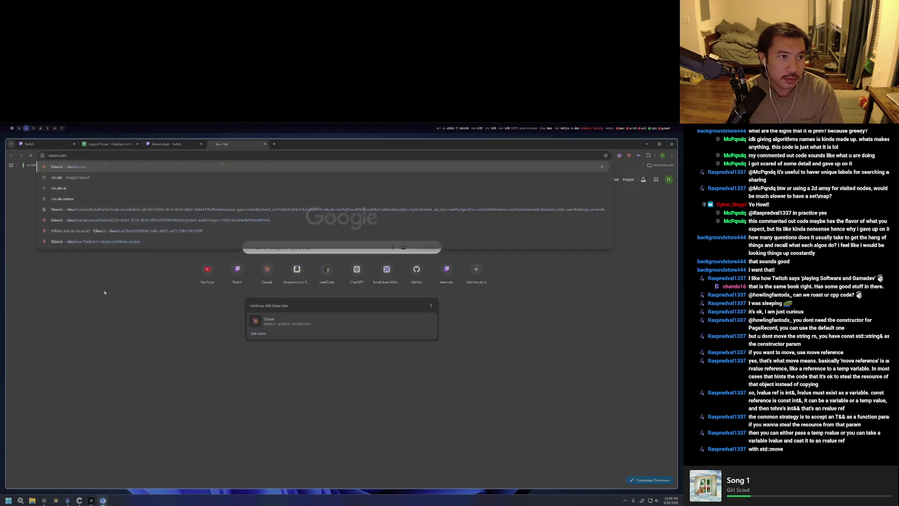
# Load claude.com and send the question 'whats <T>&& in cpp'.
pyautogui.press('Return')
pyautogui.write('whats && in cp')
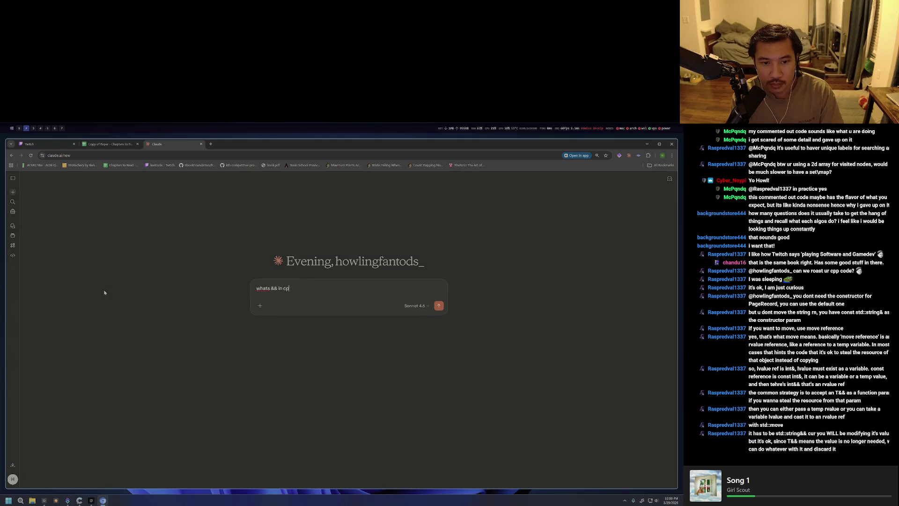
pyautogui.press('Left')
pyautogui.press('Left')
pyautogui.press('Left')
pyautogui.write('T>')
pyautogui.press('Return')
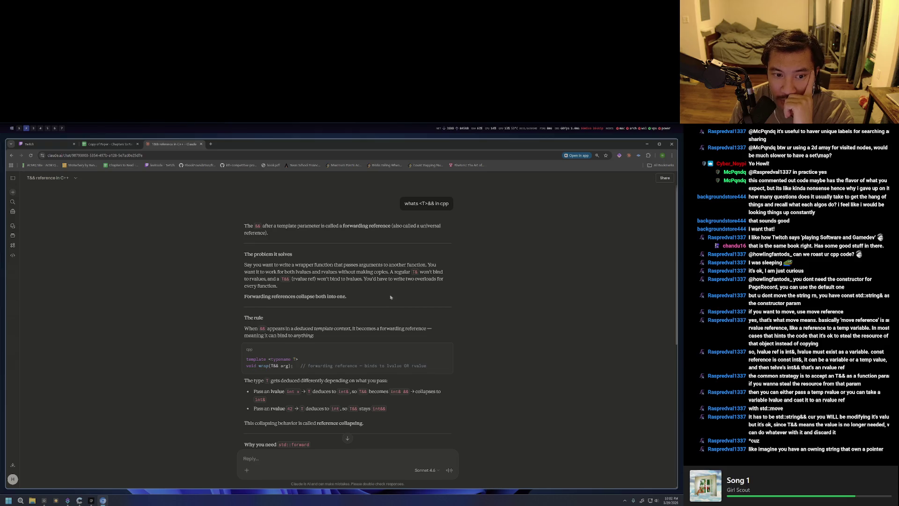
pyautogui.scroll(-2, 316, 304)
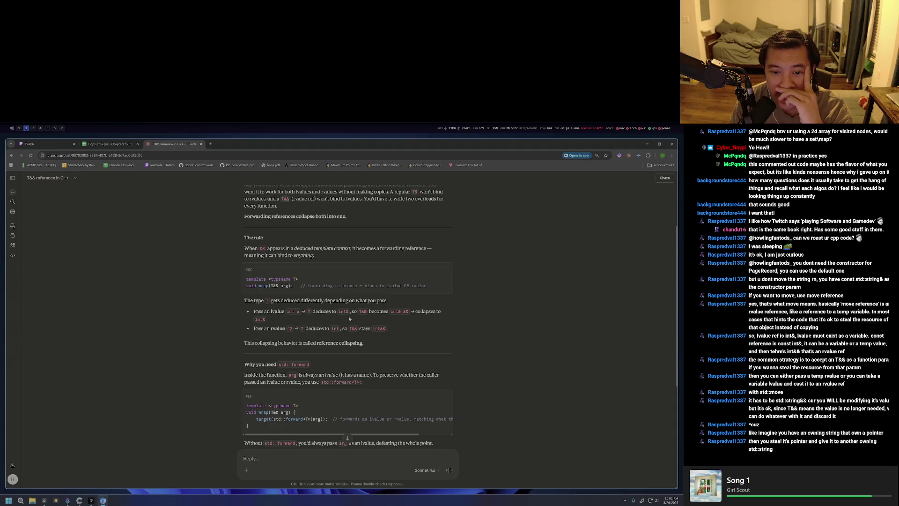
pyautogui.scroll(-1, 382, 324)
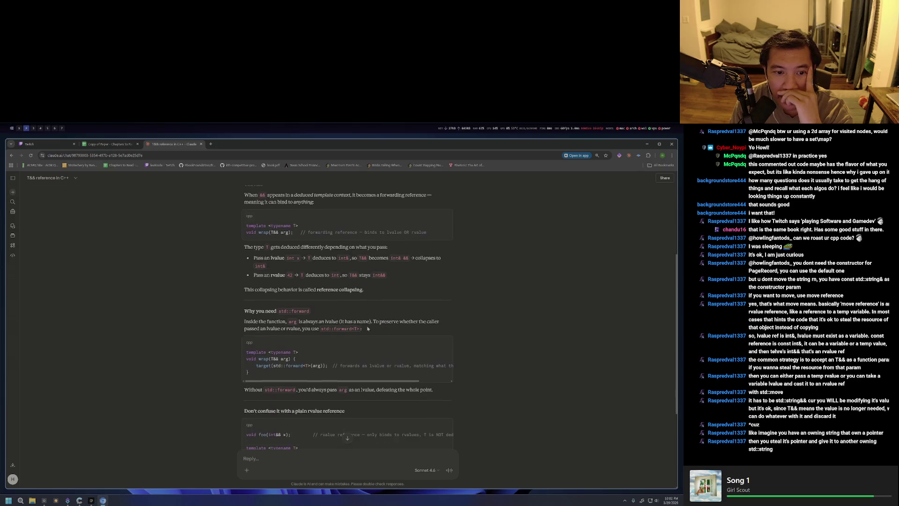
pyautogui.scroll(1, 366, 329)
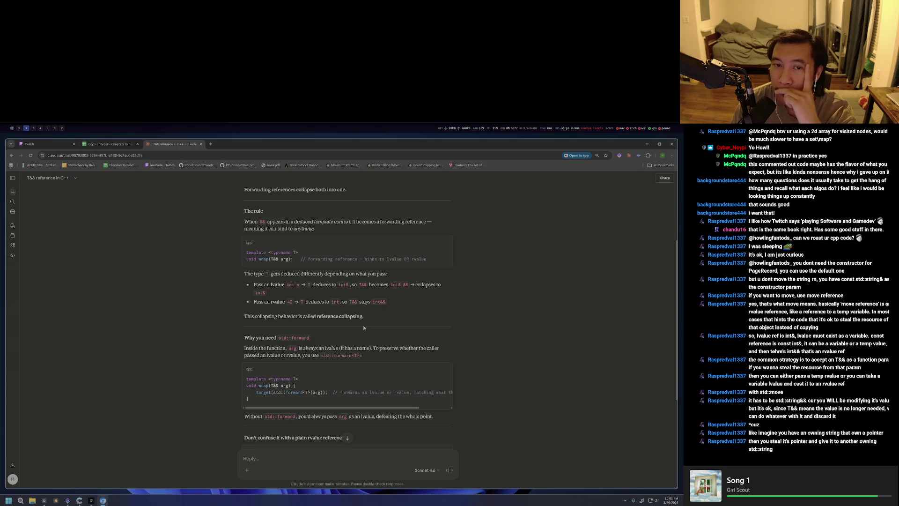
pyautogui.scroll(3, 364, 327)
# After reading the std::forward section, switch to the memory PDF reader.
pyautogui.hotkey('alt', 'Tab')
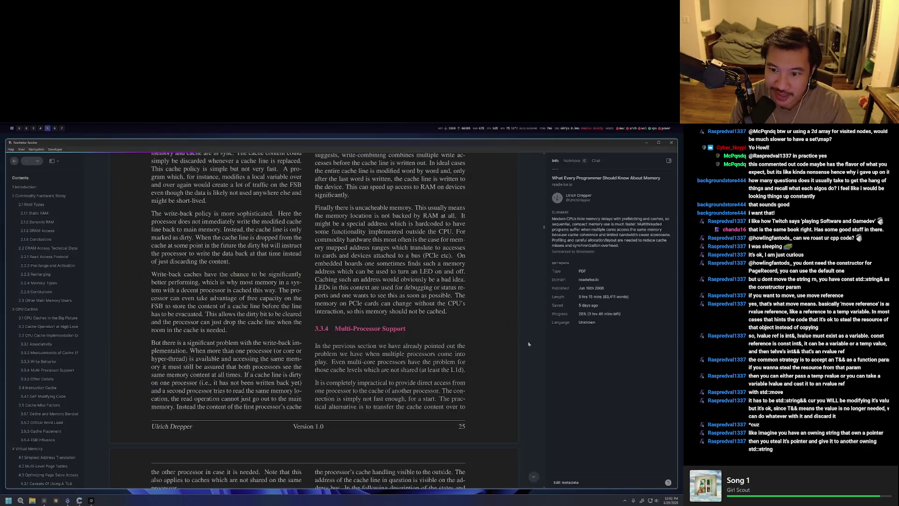
# Switch to the breadcrumbs note and start a new line under 'lvalue, rvalue,' for the T&& entry.
pyautogui.hotkey('alt', 'Tab')
pyautogui.press('Return')
pyautogui.write('T&&&')
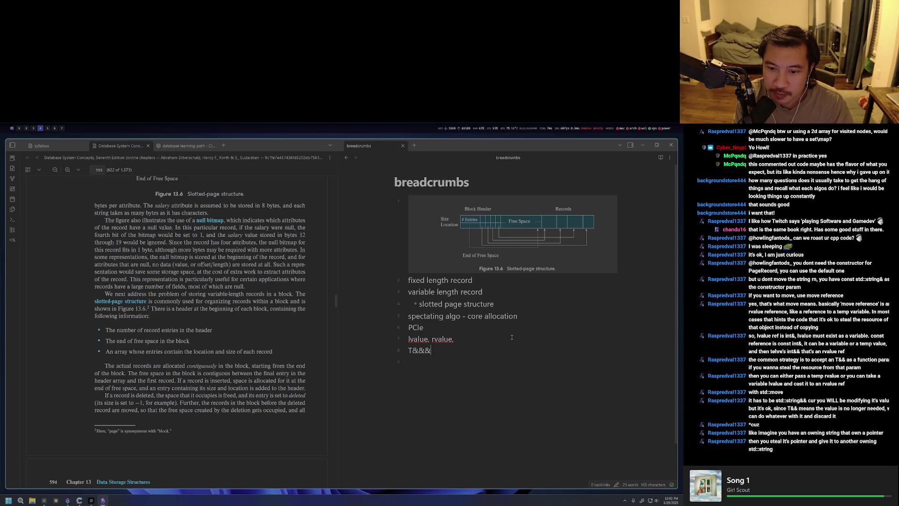
pyautogui.press('BackSpace')
pyautogui.write(', forwarding reference')
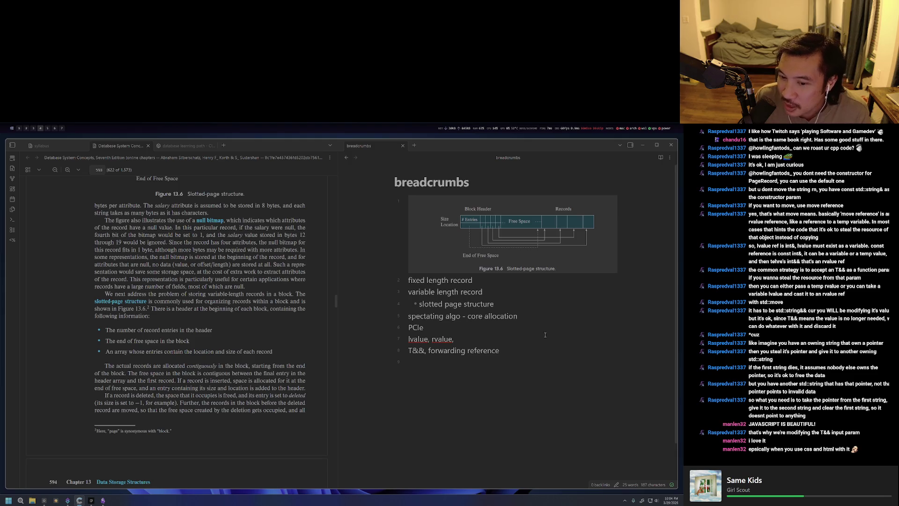
# Paste the copied chat log below 'T&&, forwarding reference', then undo it so the list is unchanged.
pyautogui.click(534, 351)
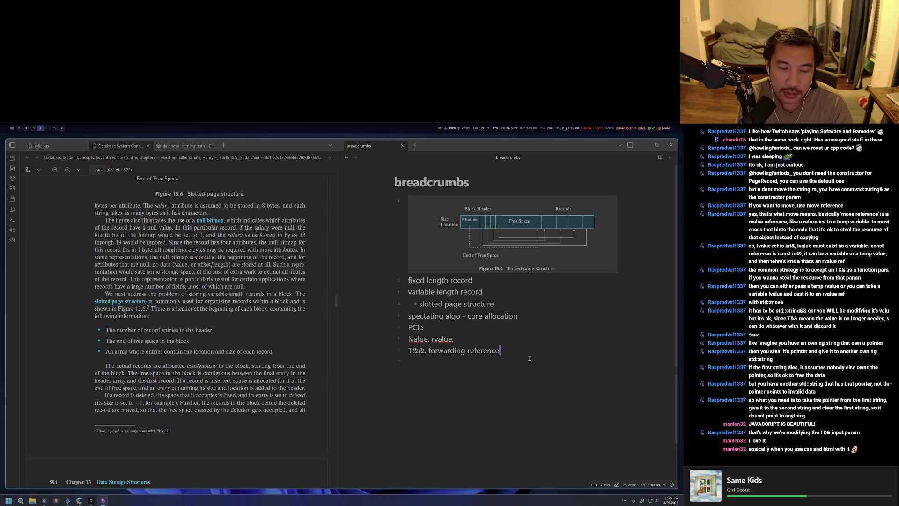
pyautogui.press('Return')
pyautogui.press('Return')
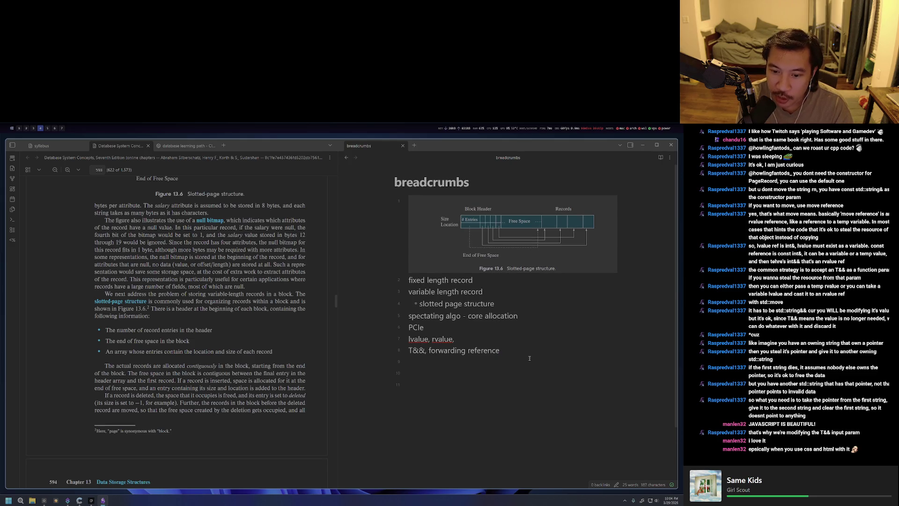
pyautogui.hotkey('ctrl', 'v')
pyautogui.write(':W')
pyautogui.press('Return')
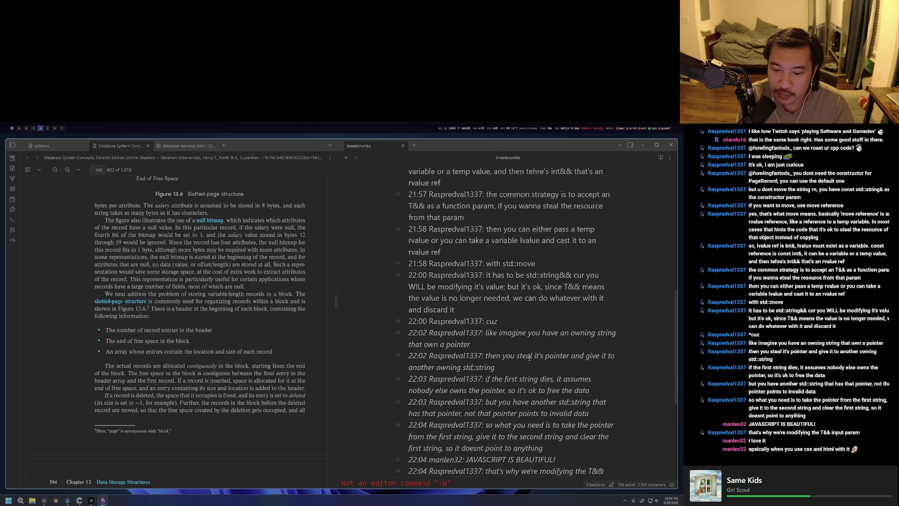
pyautogui.press('o')
pyautogui.press('Escape')
pyautogui.press('u')
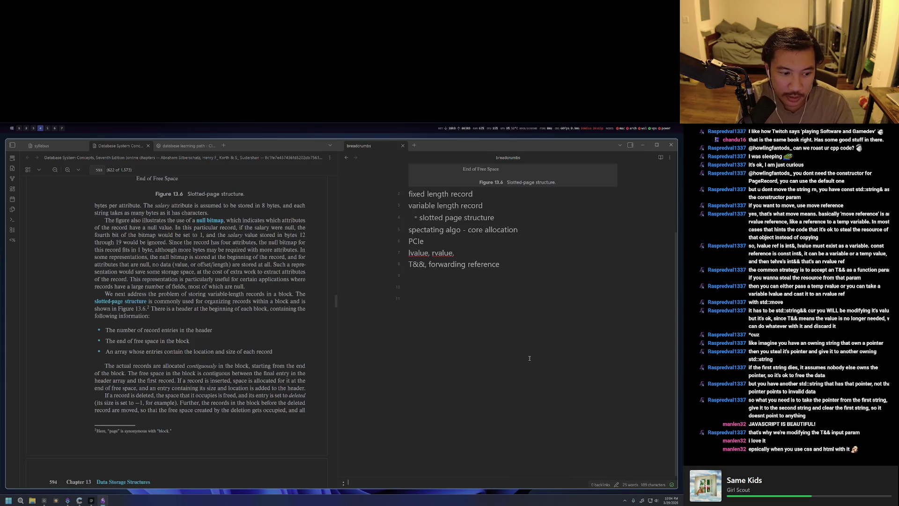
pyautogui.press('u')
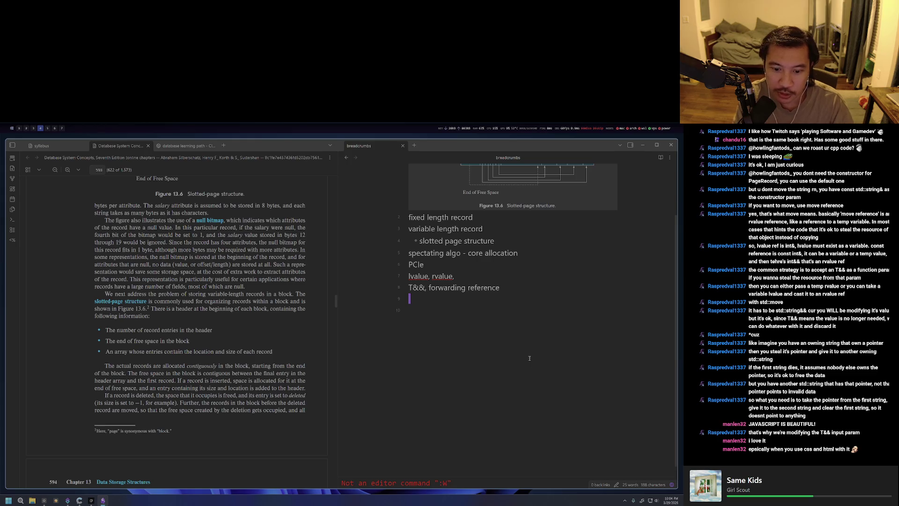
# Switch back to the DiskManager.hpp code workspace in Neovim.
pyautogui.press('super+3')
pyautogui.press('super+4')
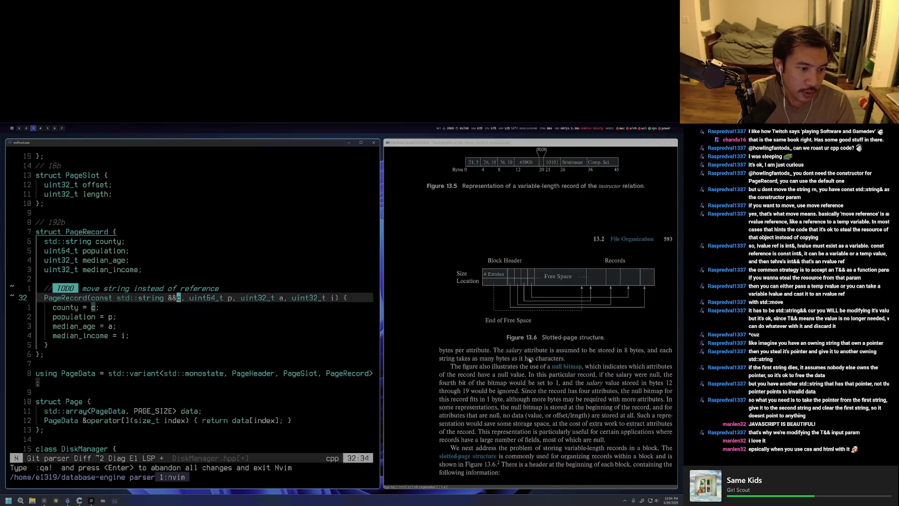
# In a new tmux shell, change into the howlingfantods_ vault and launch Neovim.
pyautogui.hotkey('ctrl', 'b')
pyautogui.write('c')
pyautogui.write('ls')
pyautogui.press('Return')
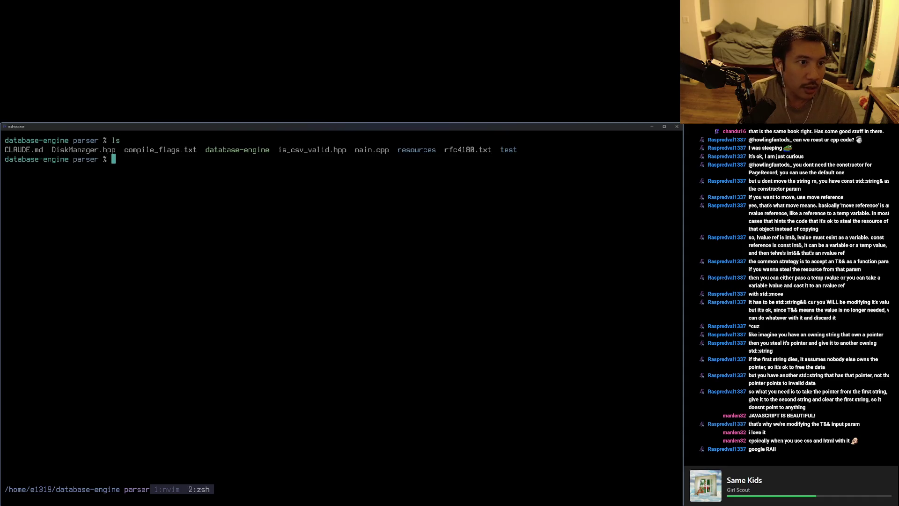
pyautogui.write('..')
pyautogui.press('Return')
pyautogui.write('ls')
pyautogui.press('Return')
pyautogui.write('cd Vaults/howlingfantods_')
pyautogui.press('Return')
pyautogui.write('nvim')
pyautogui.press('Return')
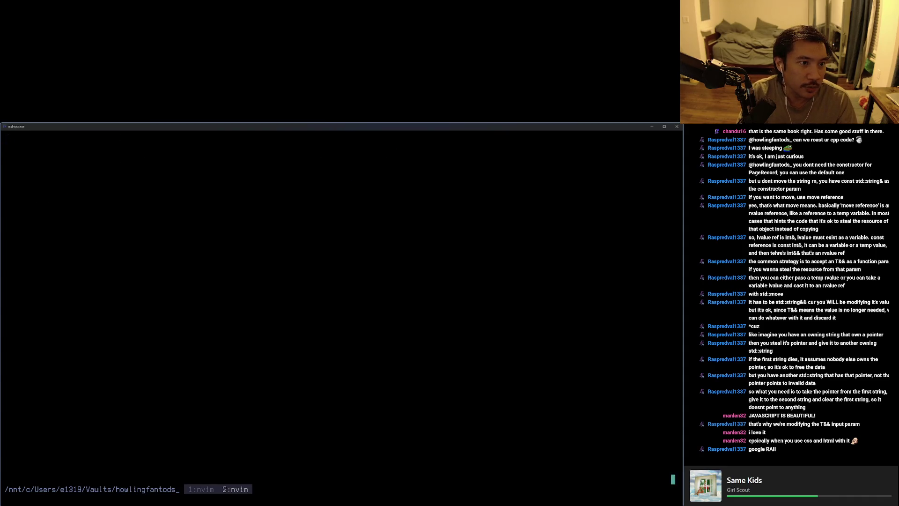
# Create the note rasp-forward-reference-for-moving with the chat lines and save it with :wq.
pyautogui.press('space')
pyautogui.press('n')
pyautogui.press('n')
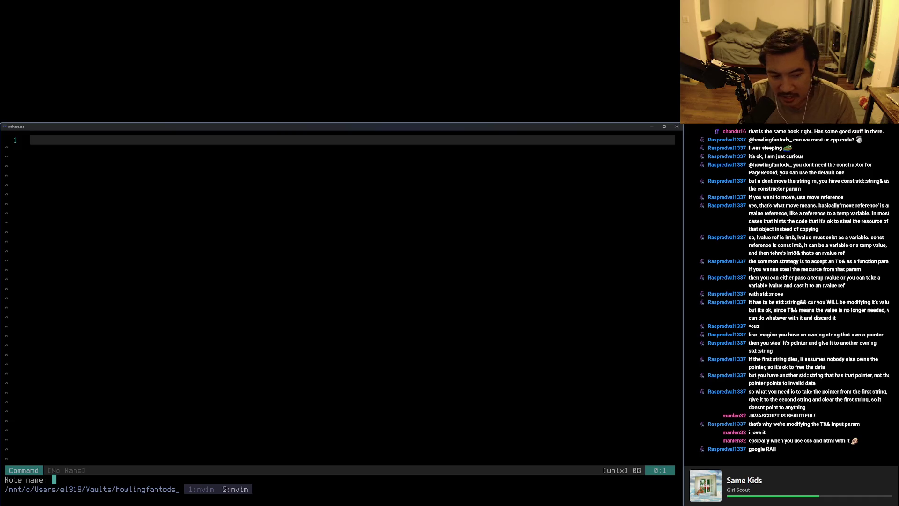
pyautogui.write('rapsp')
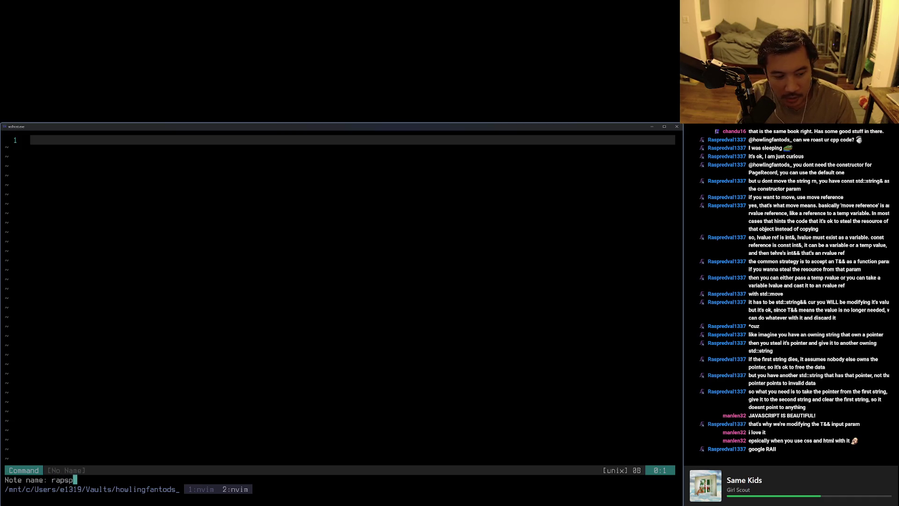
pyautogui.press('BackSpace')
pyautogui.press('BackSpace')
pyautogui.press('BackSpace')
pyautogui.write('sp-')
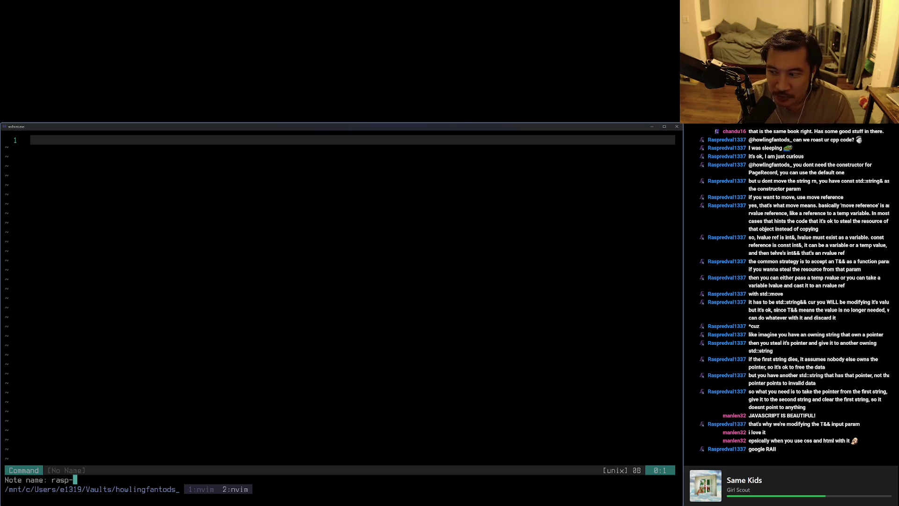
pyautogui.write('forwar')
pyautogui.press('BackSpace')
pyautogui.press('BackSpace')
pyautogui.press('BackSpace')
pyautogui.press('BackSpace')
pyautogui.write('rwar')
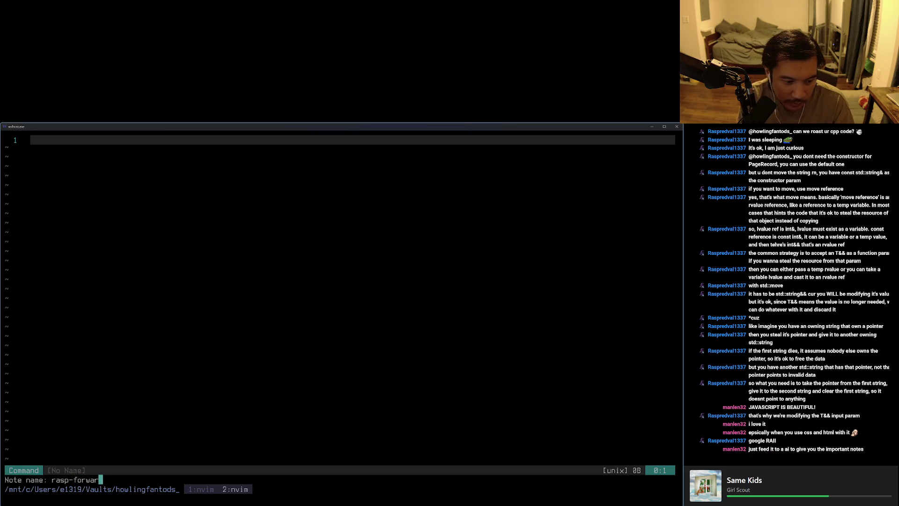
pyautogui.write('d-reference-for-moving')
pyautogui.press('Return')
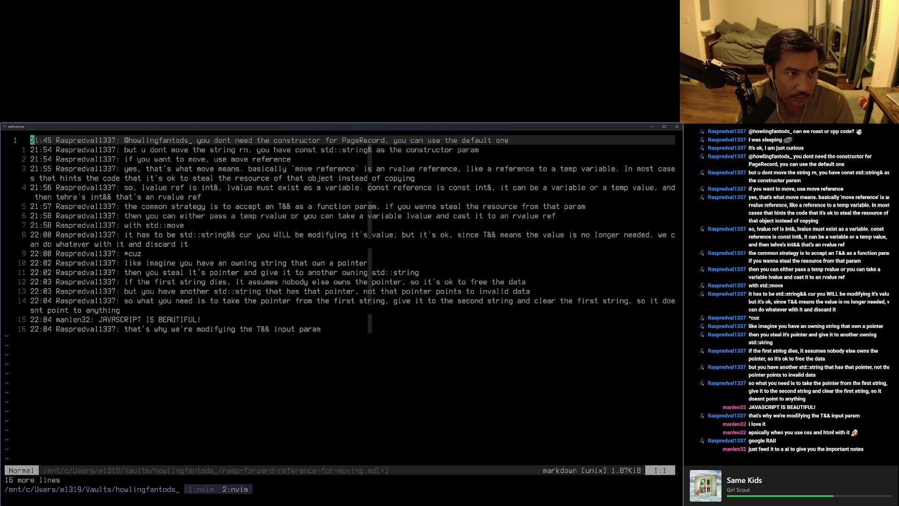
pyautogui.hotkey('ctrl', 'c')
pyautogui.write(':w')
pyautogui.press('Return')
pyautogui.press('Return')
pyautogui.write(':w')
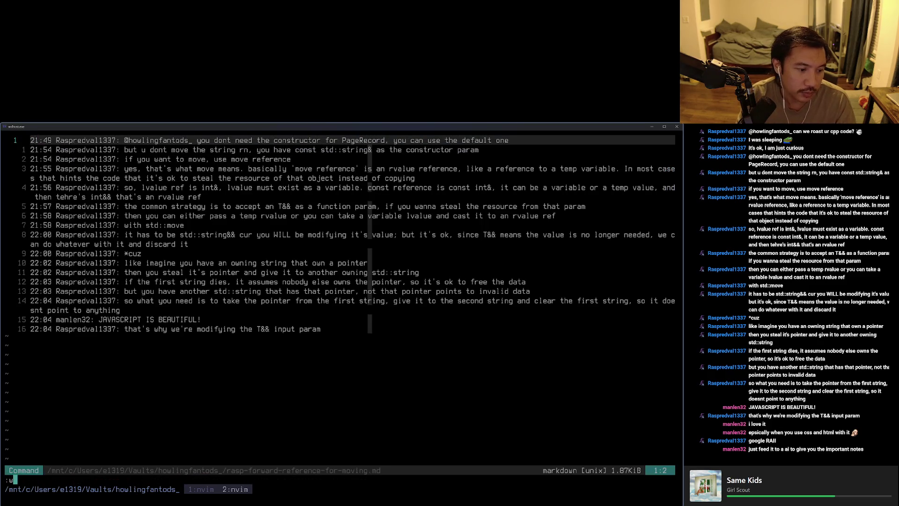
pyautogui.write('q')
pyautogui.press('Return')
pyautogui.press('Return')
# Rename the shell tmux window to notes.
pyautogui.hotkey('ctrl', 'b')
pyautogui.press('1')
pyautogui.hotkey('ctrl', 'b')
pyautogui.press('2')
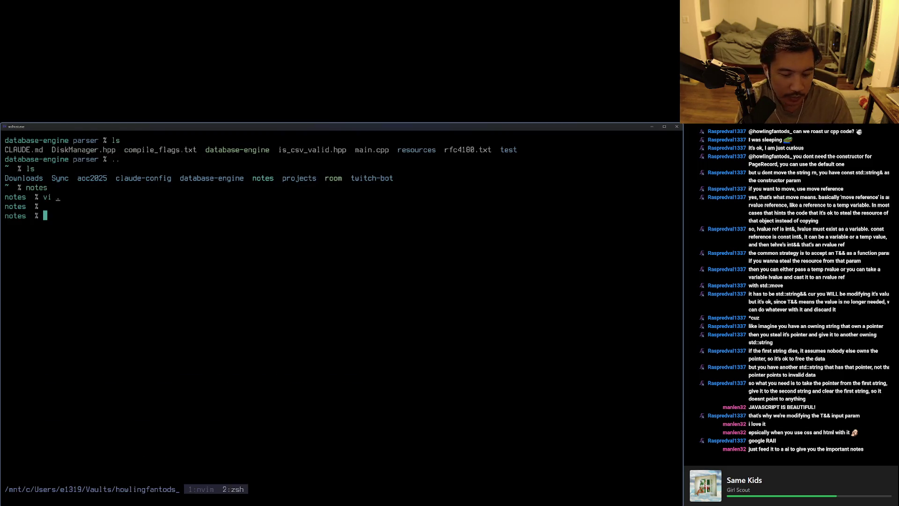
pyautogui.hotkey('ctrl', 'b')
pyautogui.press(',')
pyautogui.press('BackSpace')
pyautogui.press('BackSpace')
pyautogui.press('BackSpace')
pyautogui.write('notes')
pyautogui.press('Return')
pyautogui.hotkey('ctrl', 'b')
# Rename the code tmux window to database and save DiskManager.hpp.
pyautogui.press('1')
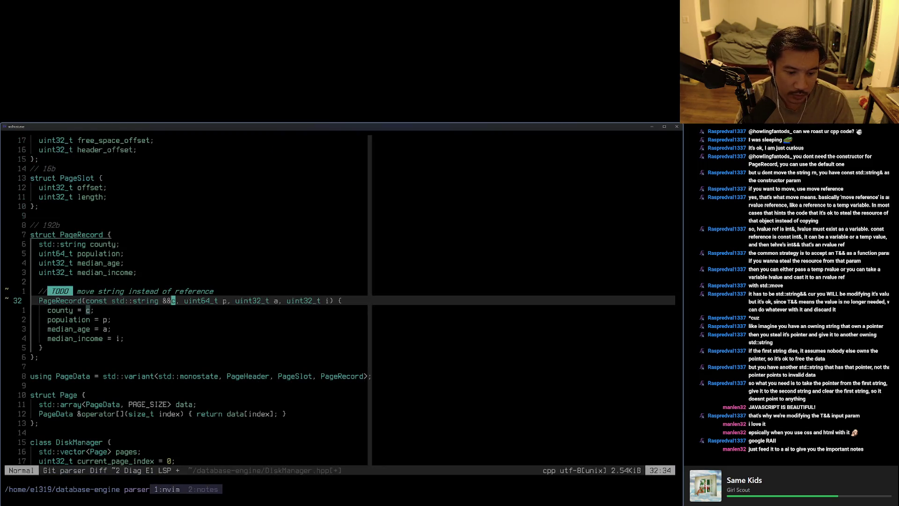
pyautogui.hotkey('ctrl', 'b')
pyautogui.press(',')
pyautogui.press('BackSpace')
pyautogui.press('BackSpace')
pyautogui.press('BackSpace')
pyautogui.press('BackSpace')
pyautogui.write('d')
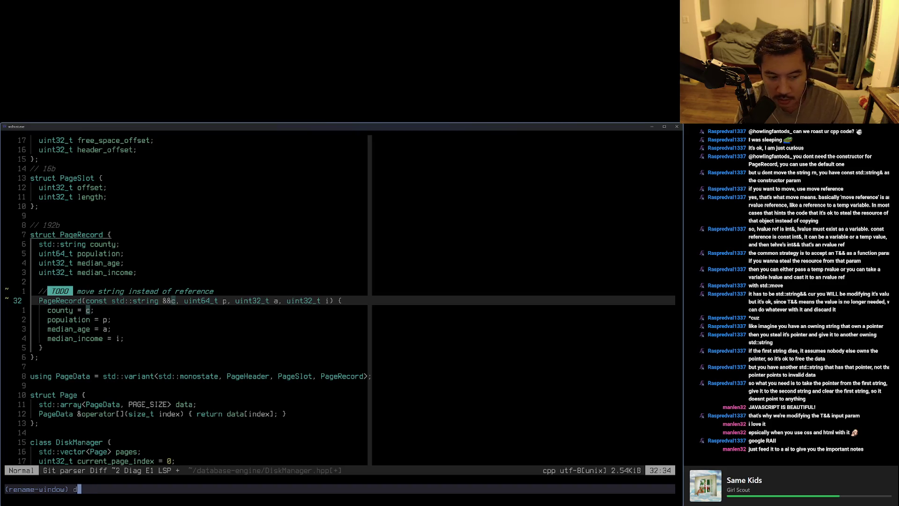
pyautogui.write('atba')
pyautogui.press('BackSpace')
pyautogui.press('BackSpace')
pyautogui.write('abase')
pyautogui.press('Return')
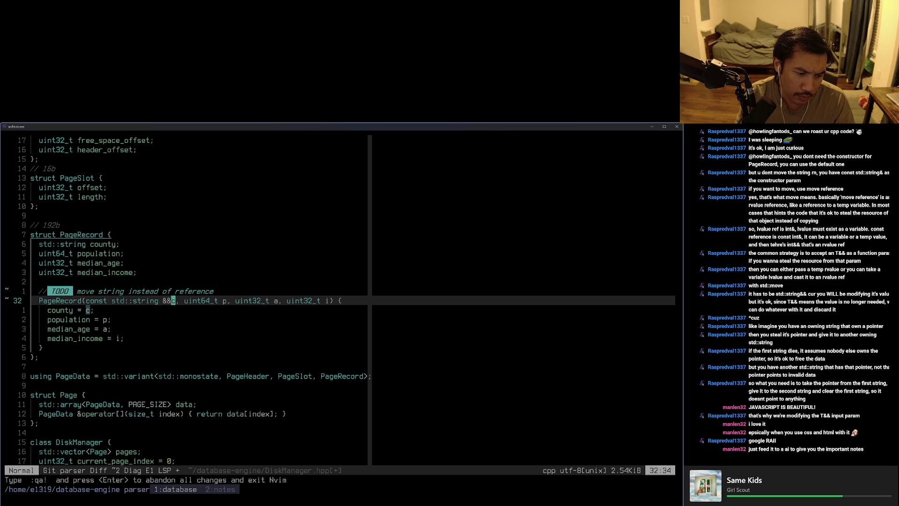
pyautogui.write(':w')
pyautogui.press('Return')
# Add an 'RAII' entry after the forwarding reference line in the breadcrumbs list.
pyautogui.hotkey('ctrl', 'c')
pyautogui.hotkey('alt', 'Tab')
pyautogui.hotkey('alt', 'Tab')
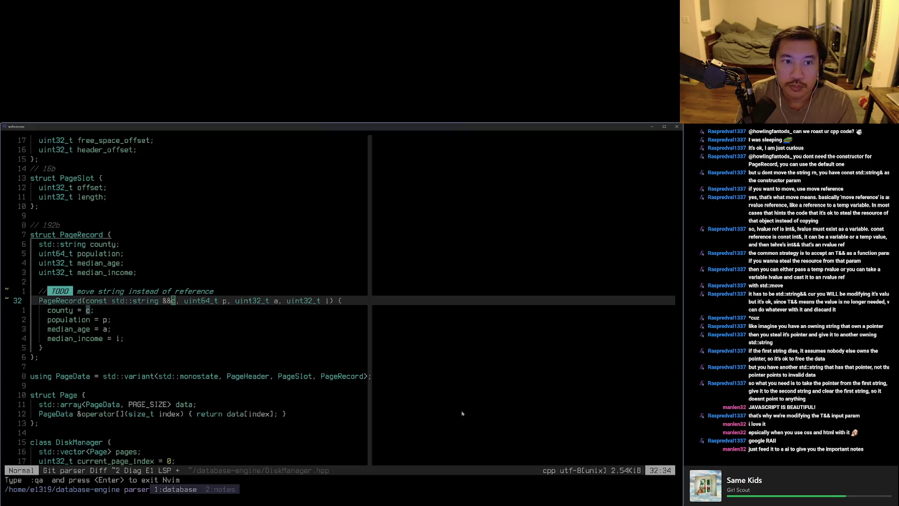
pyautogui.hotkey('alt', 'Tab')
pyautogui.hotkey('alt', '6')
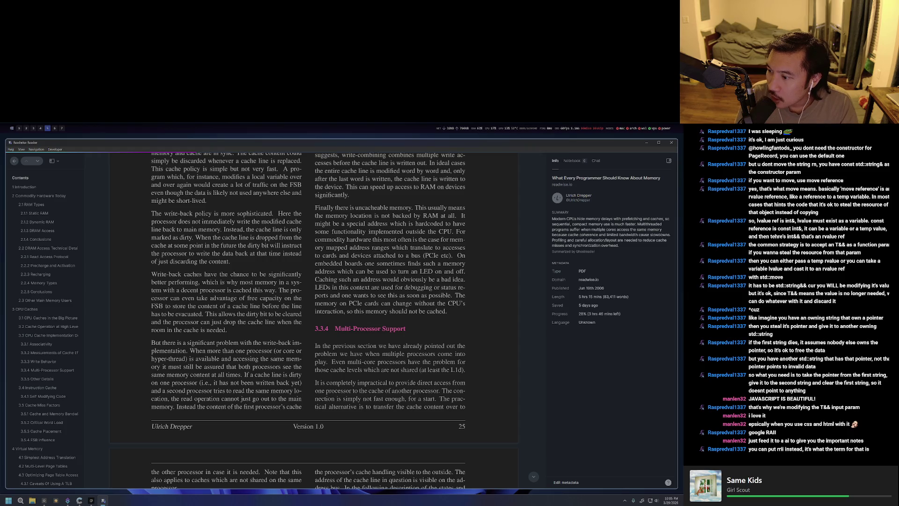
pyautogui.hotkey('alt', '5')
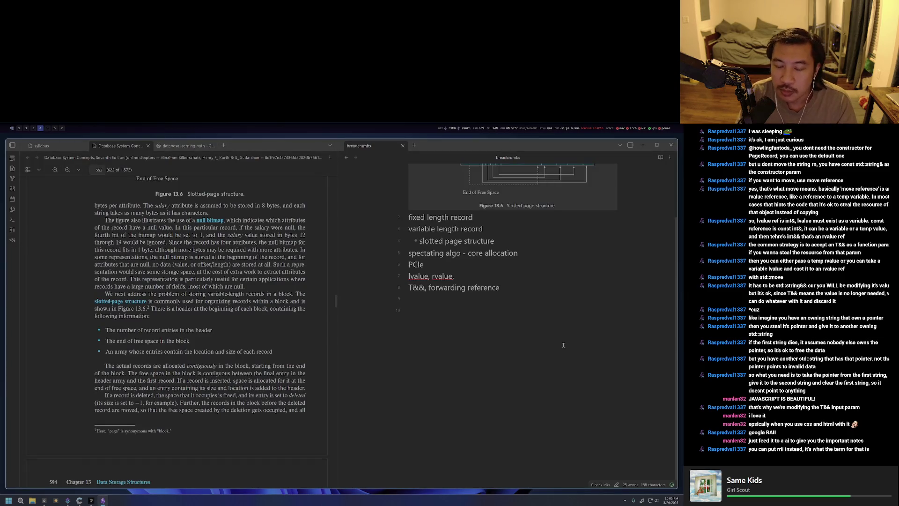
pyautogui.write('RAII')
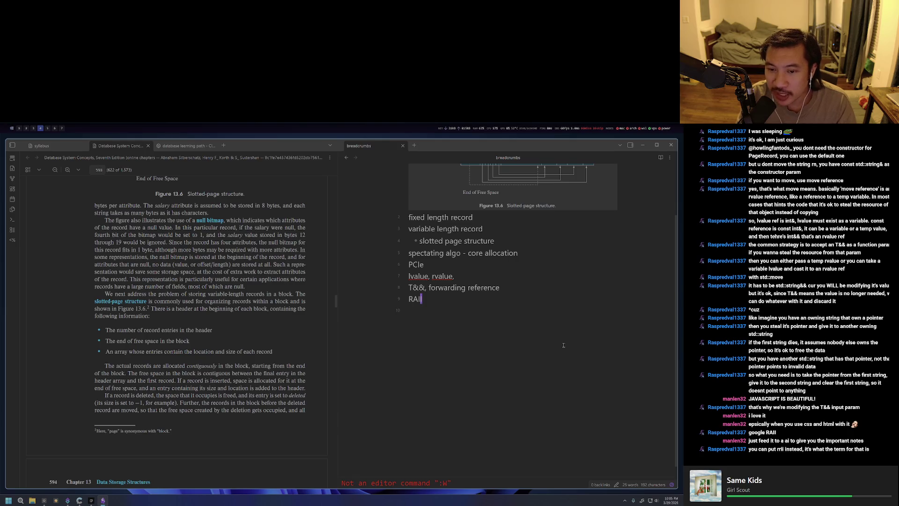
pyautogui.press('super+Down')
# Switch to the browser workspace and start a fresh tab.
pyautogui.hotkey('alt', '3')
pyautogui.hotkey('ctrl', 't')
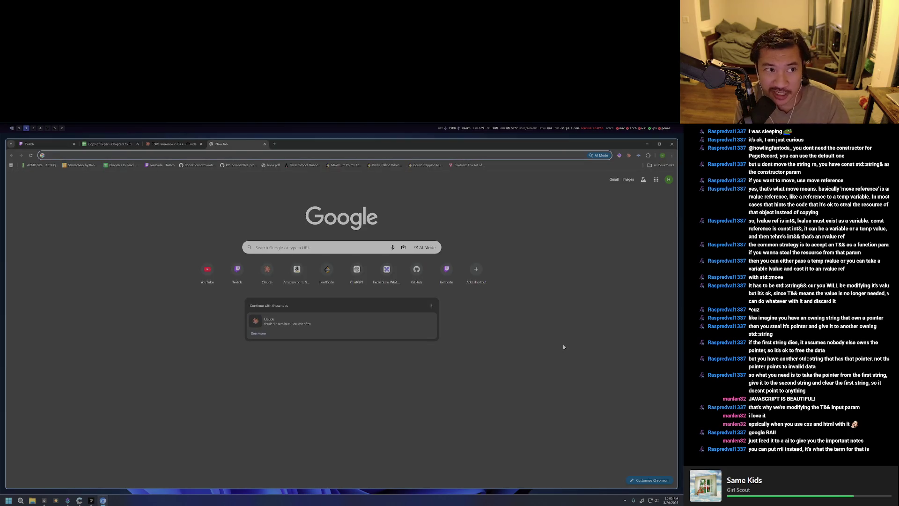
pyautogui.write('rai')
# Search Google for RAI, then correct the query to RAII.
pyautogui.press('Return')
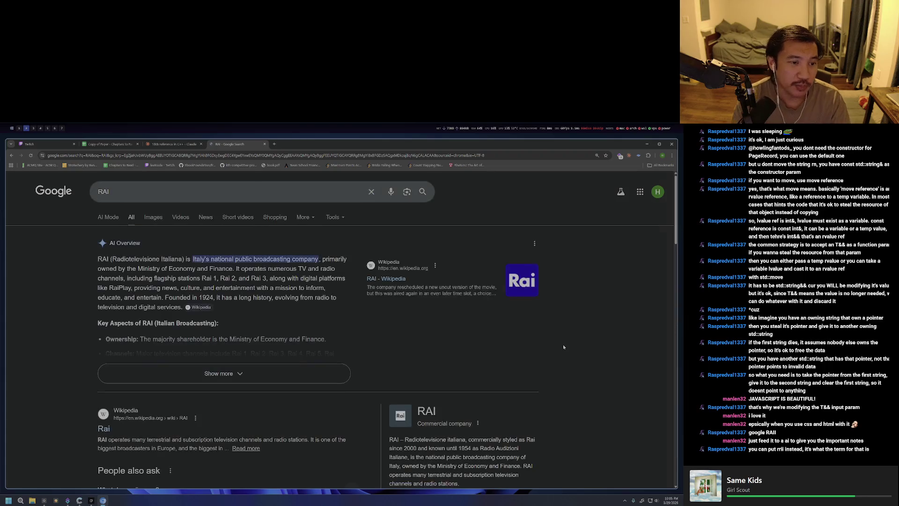
pyautogui.write('asi')
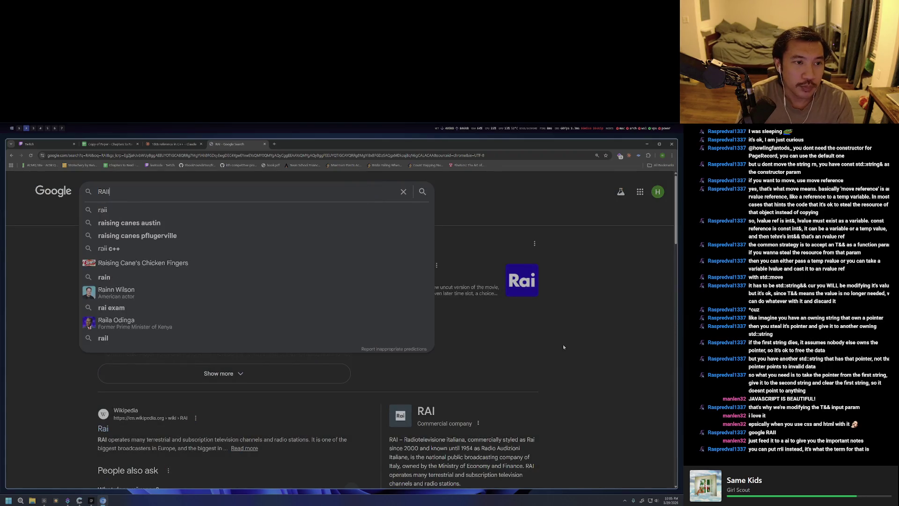
pyautogui.press('Return')
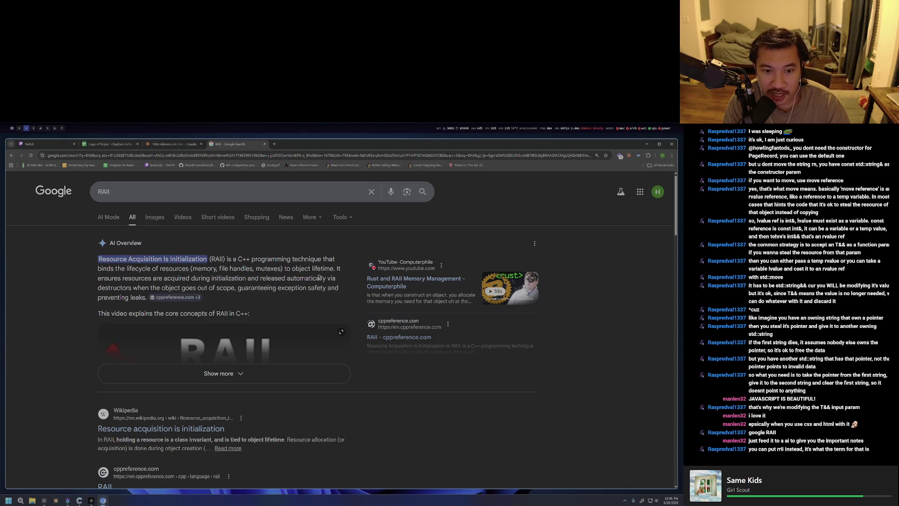
# Read the AI Overview defining Resource Acquisition Is Initialization, marking the destructor sentence, then return to the C++ code.
pyautogui.moveTo(336, 268); pyautogui.dragTo(99, 259)
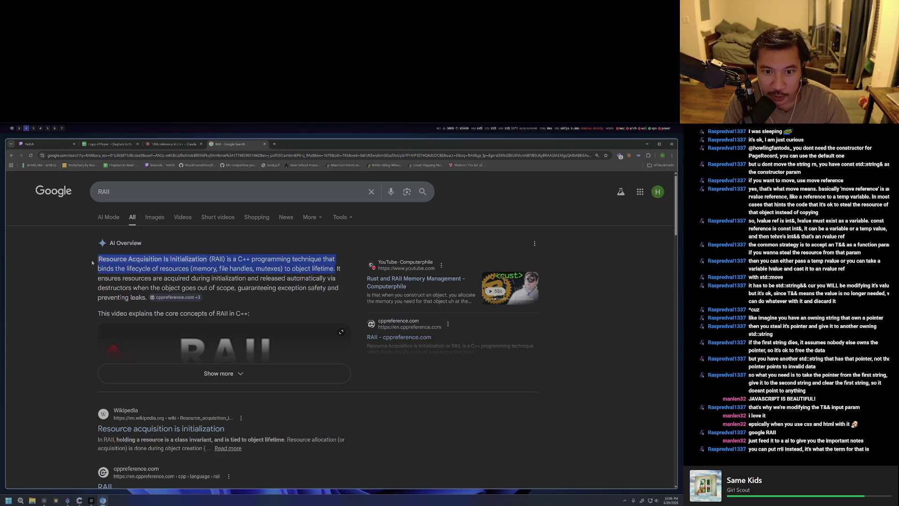
pyautogui.click(90, 273)
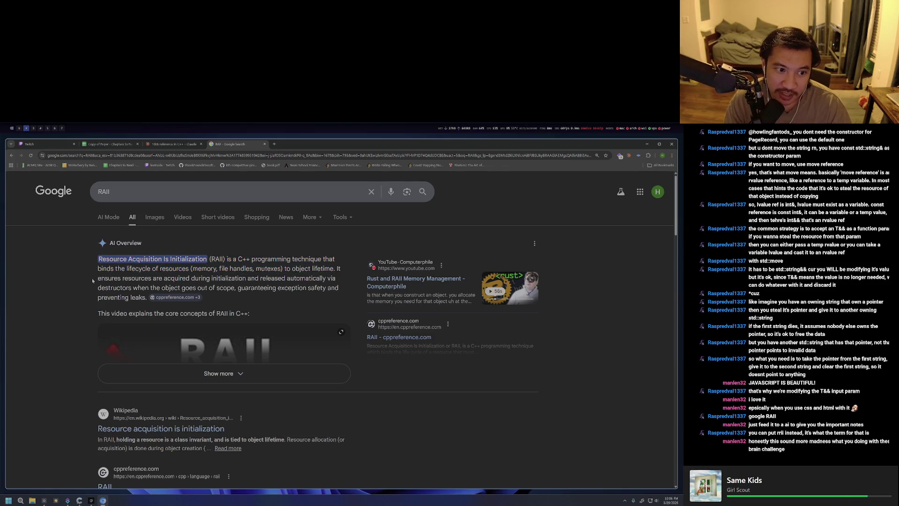
pyautogui.click(297, 293)
pyautogui.moveTo(96, 287)
pyautogui.mouseDown()
pyautogui.moveTo(290, 292)
pyautogui.moveTo(104, 251)
pyautogui.mouseUp()
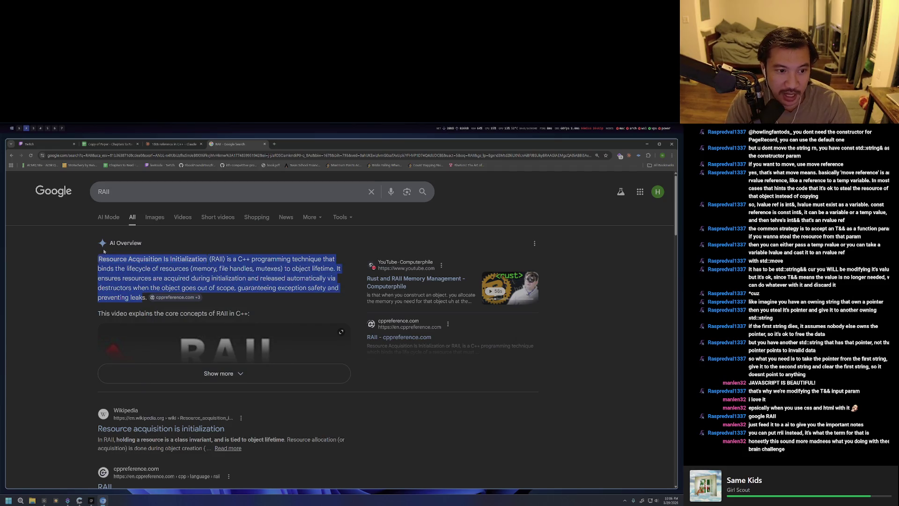
pyautogui.hotkey('alt', 'Tab')
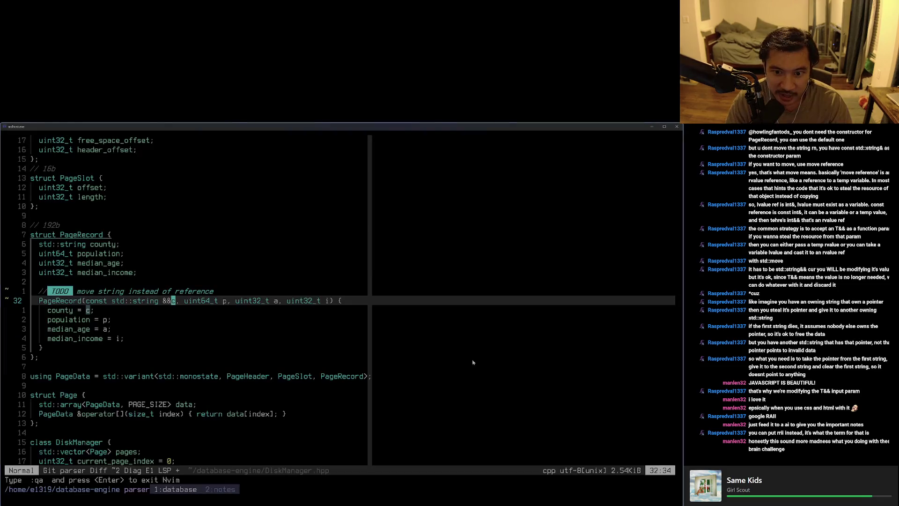
# Save the notes, jump to the top of the note, and move to the CppCon browser page.
pyautogui.hotkey('alt', '5')
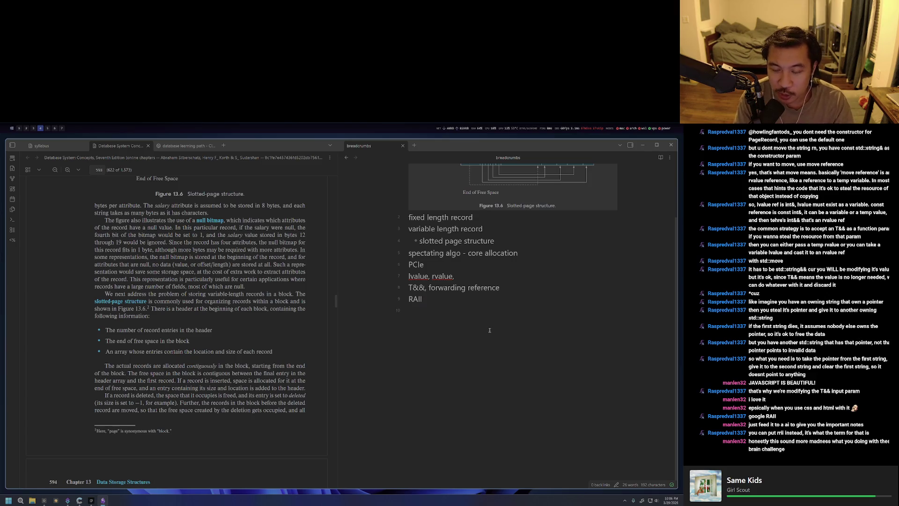
pyautogui.write(':W')
pyautogui.press('Return')
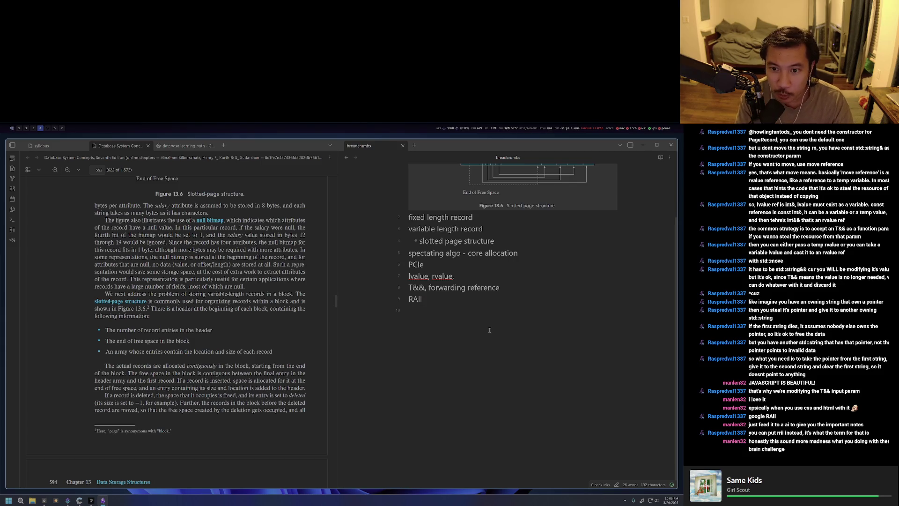
pyautogui.press('g')
pyautogui.press('g')
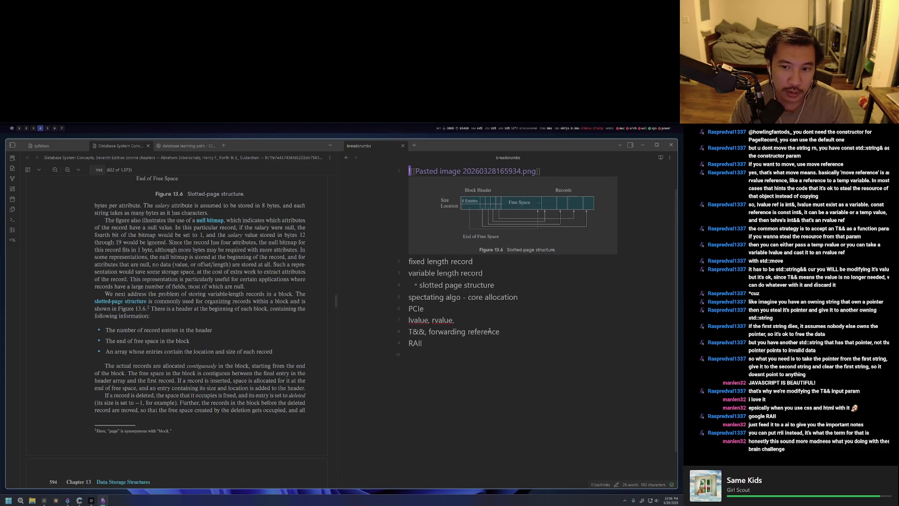
pyautogui.hotkey('alt', 'Tab')
pyautogui.hotkey('alt', 'Tab')
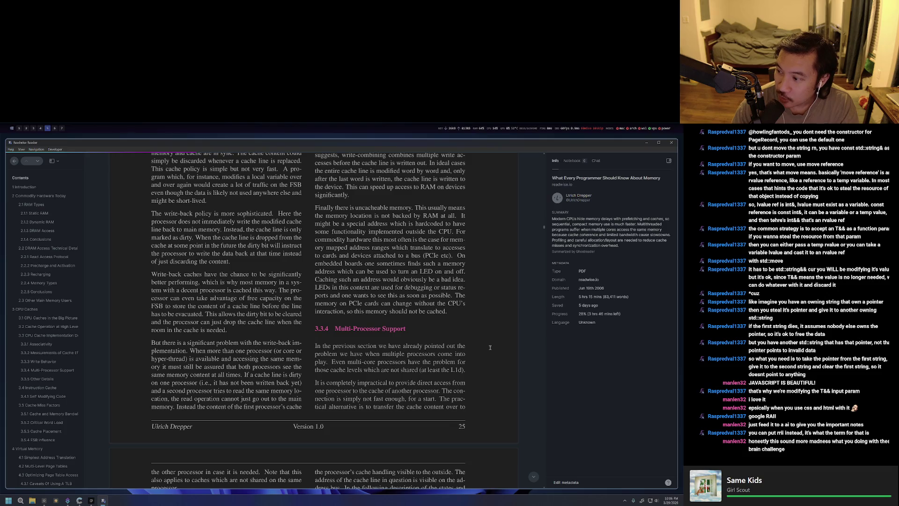
# Flip through windows to the RAII results, deselect the overview paragraph, and return to the PageRecord code.
pyautogui.hotkey('alt', 'Tab')
pyautogui.hotkey('alt', 'Tab')
pyautogui.hotkey('alt', 'Tab')
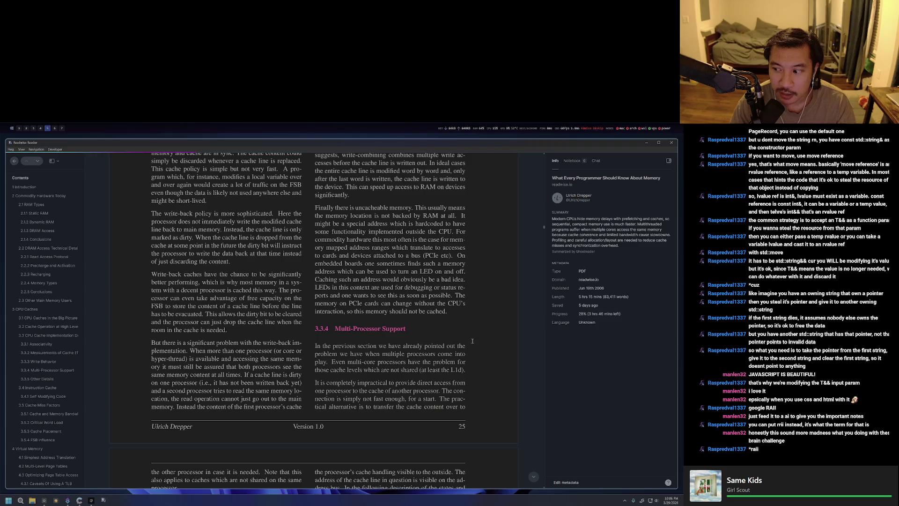
pyautogui.hotkey('alt', 'Tab')
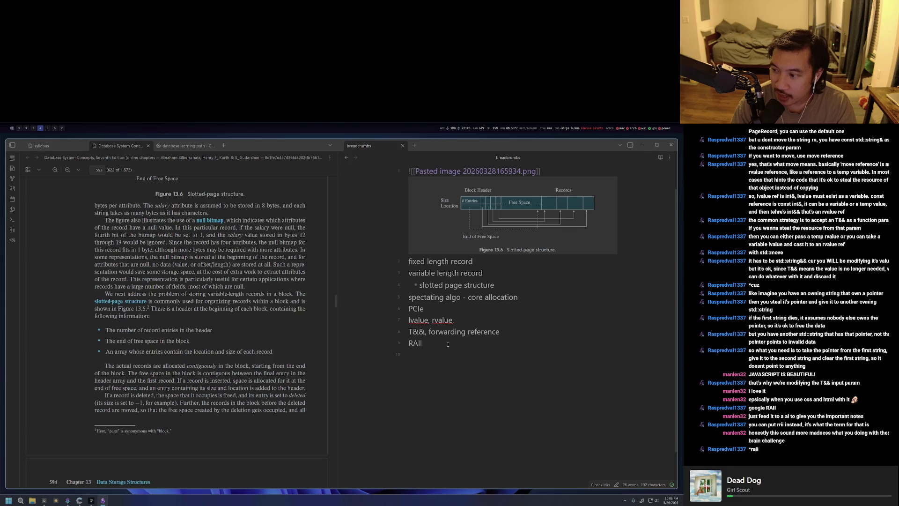
pyautogui.hotkey('alt', 'Tab')
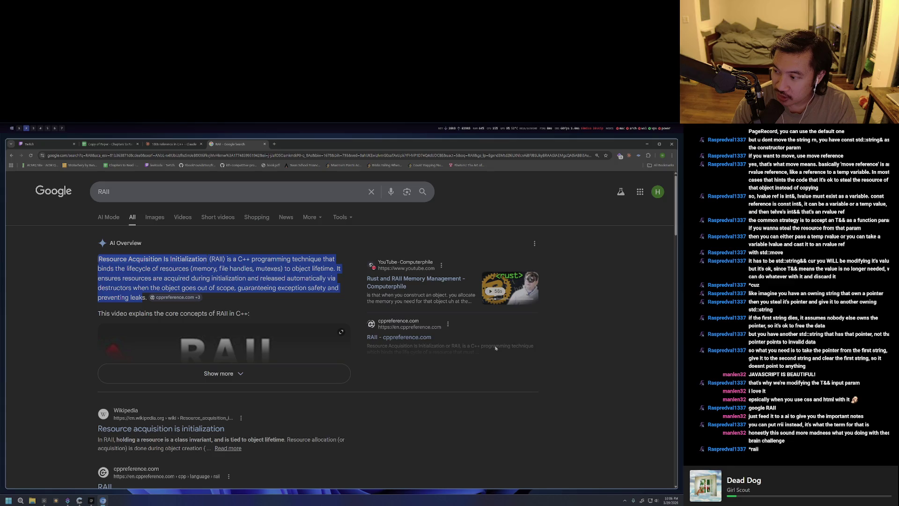
pyautogui.click(516, 316)
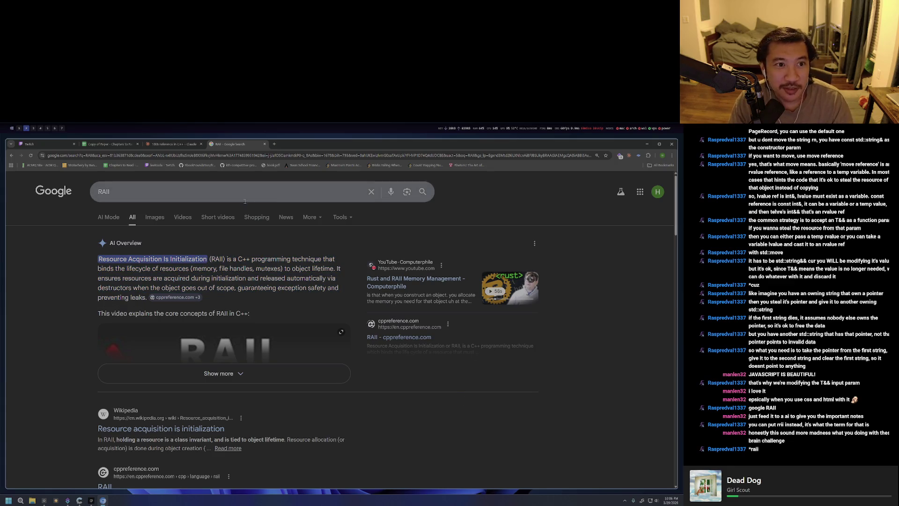
pyautogui.hotkey('alt', 'Tab')
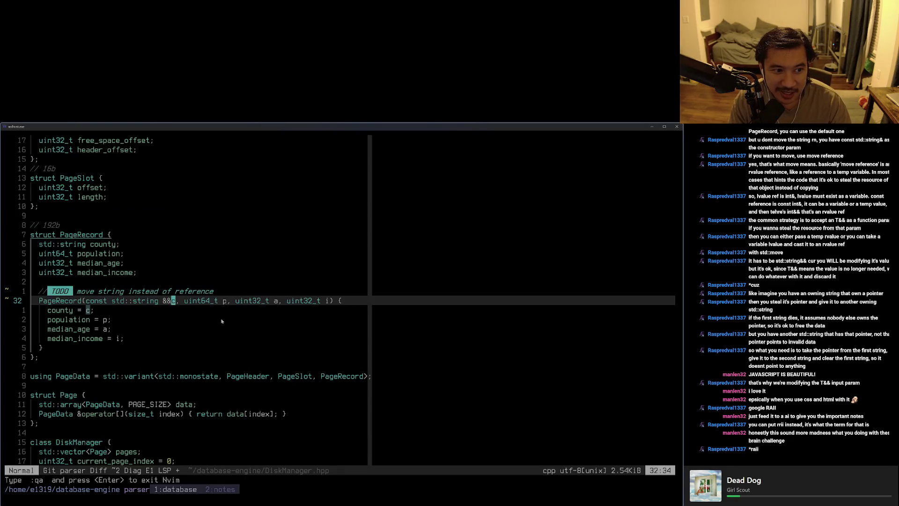
pyautogui.scroll(-3, 221, 321)
pyautogui.scroll(-3, 241, 331)
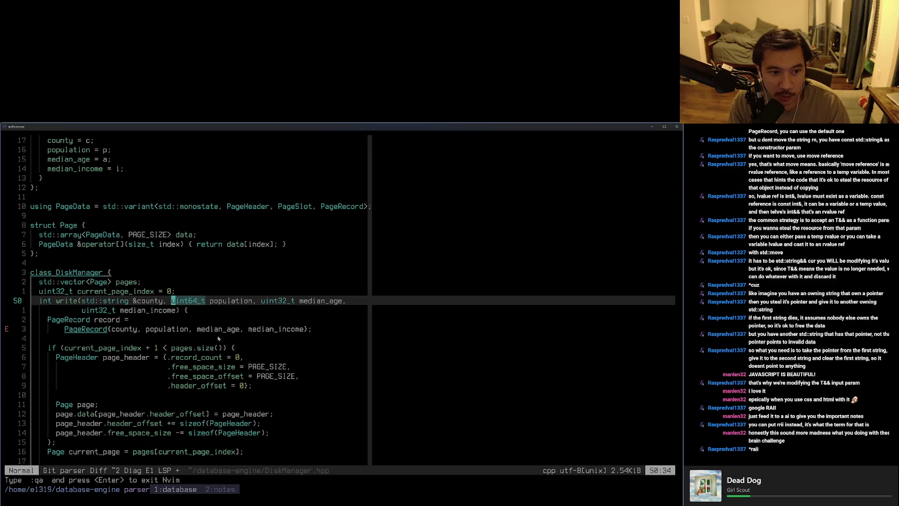
pyautogui.scroll(-4, 199, 342)
pyautogui.scroll(-1, 211, 336)
pyautogui.scroll(-2, 217, 330)
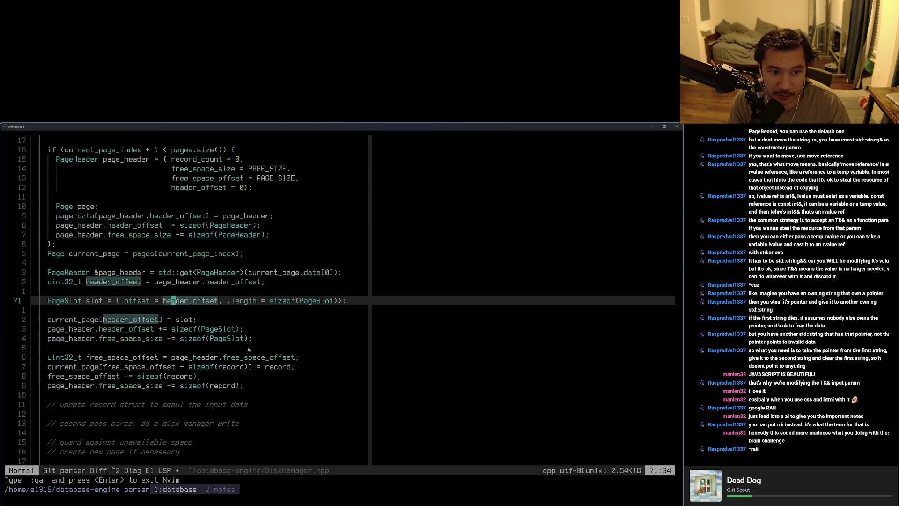
pyautogui.scroll(-1, 220, 330)
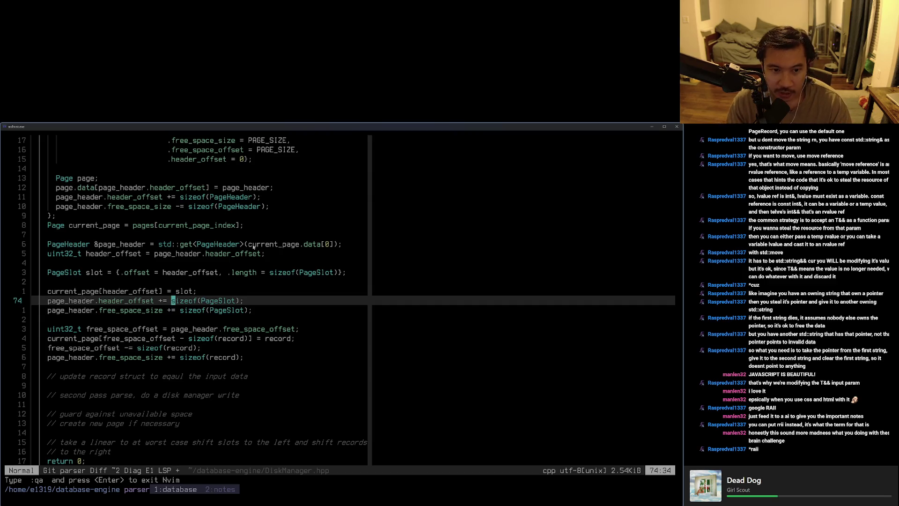
# Delete the blank line after the slot updates in write() and move toward the header lookup.
pyautogui.press('j')
pyautogui.press('j')
pyautogui.press('d')
pyautogui.press('d')
pyautogui.hotkey('ctrl', 'o')
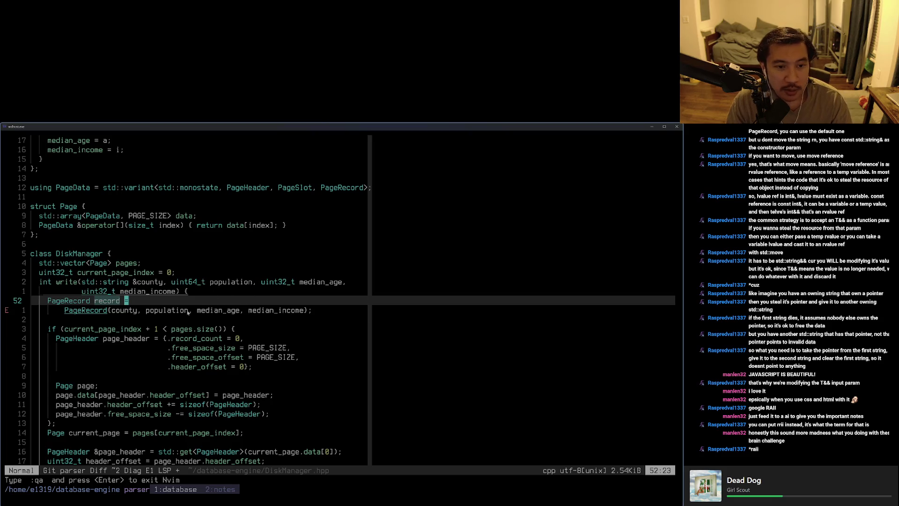
pyautogui.hotkey('ctrl', 'd')
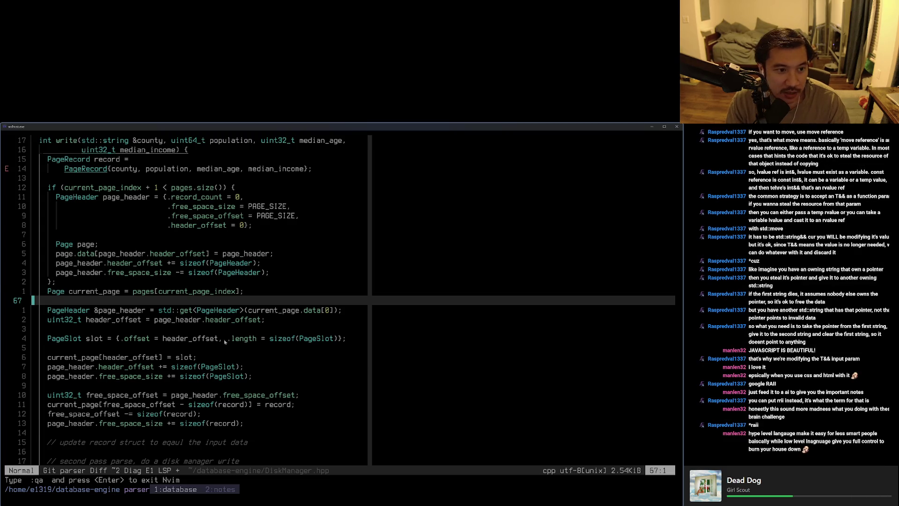
# Review the page-creation block and slot creation, then highlight the memory paper's passage on multiple processors.
pyautogui.press('k')
pyautogui.press('k')
pyautogui.press('%')
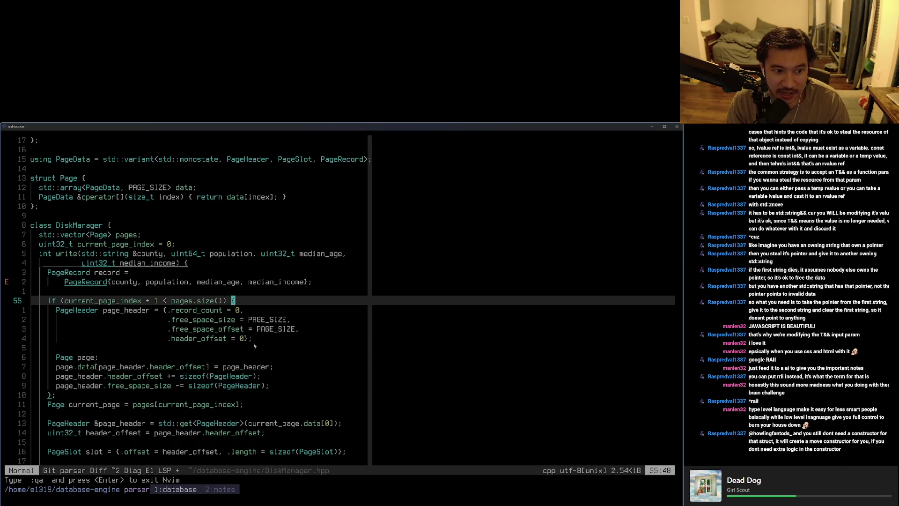
pyautogui.press('}')
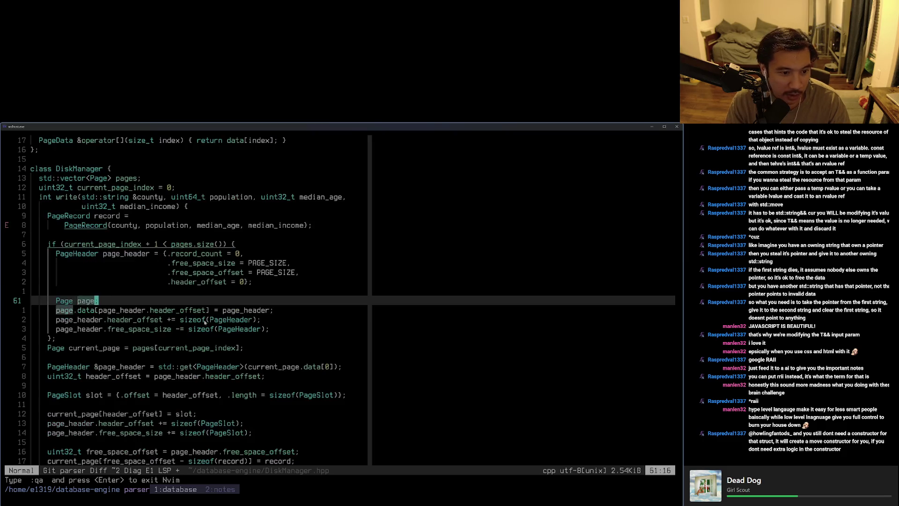
pyautogui.press('}')
pyautogui.press('}')
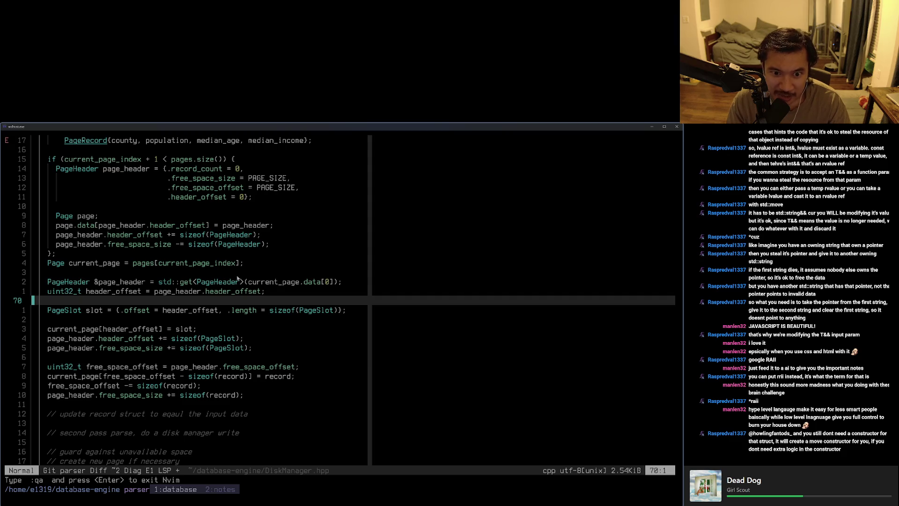
pyautogui.hotkey('alt', 'Tab')
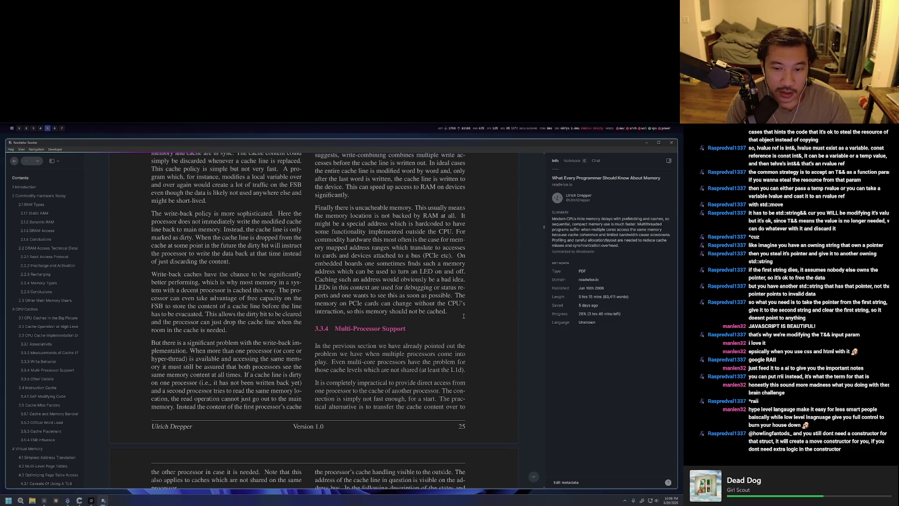
pyautogui.moveTo(465, 354); pyautogui.dragTo(340, 288)
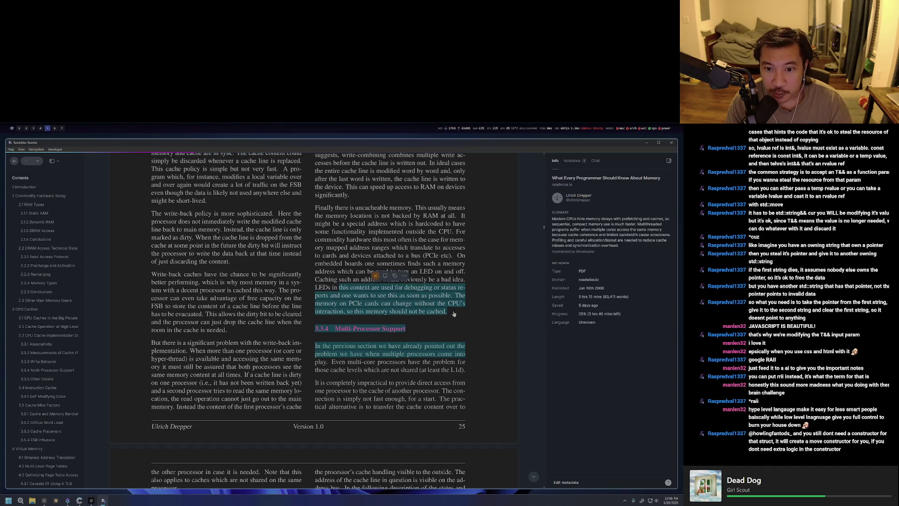
# Delete the mistaken highlight and select from 'processors come' through the '(at least the L1d).' sentence.
pyautogui.click(376, 276)
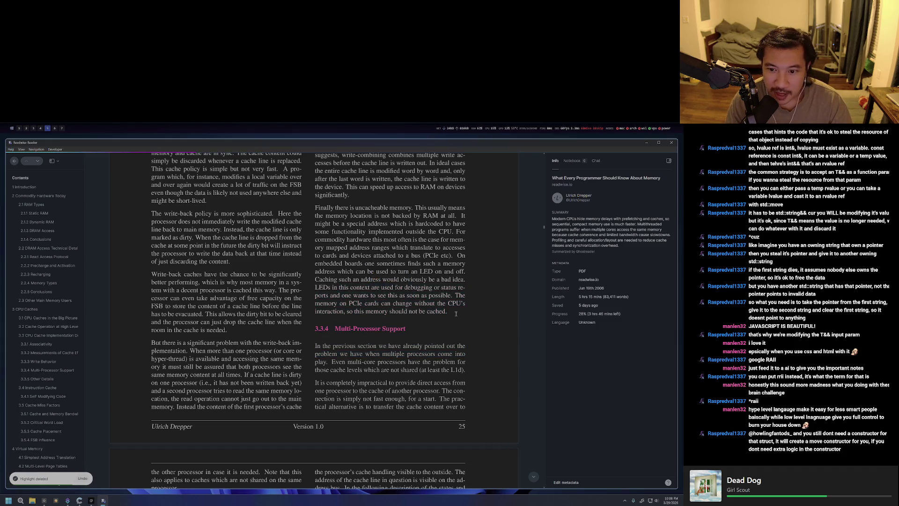
pyautogui.moveTo(457, 354); pyautogui.dragTo(434, 330)
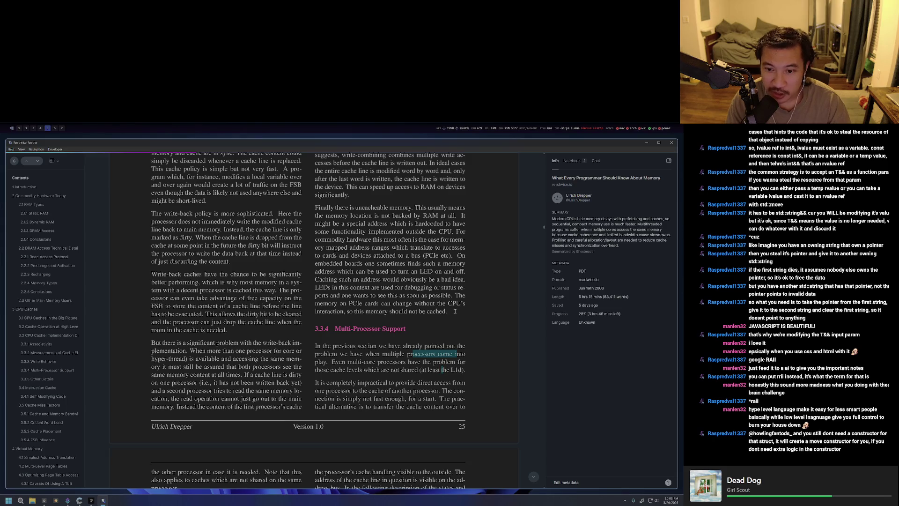
pyautogui.scroll(-2, 457, 311)
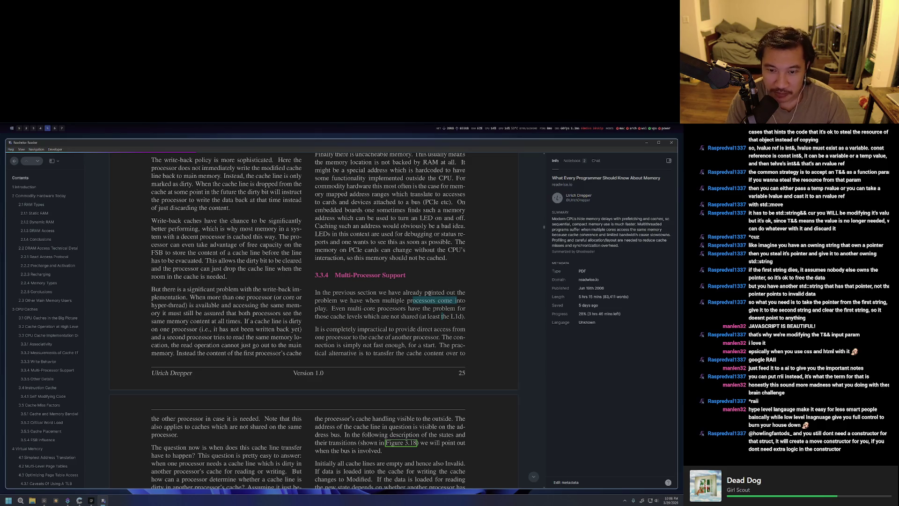
pyautogui.scroll(-1, 430, 294)
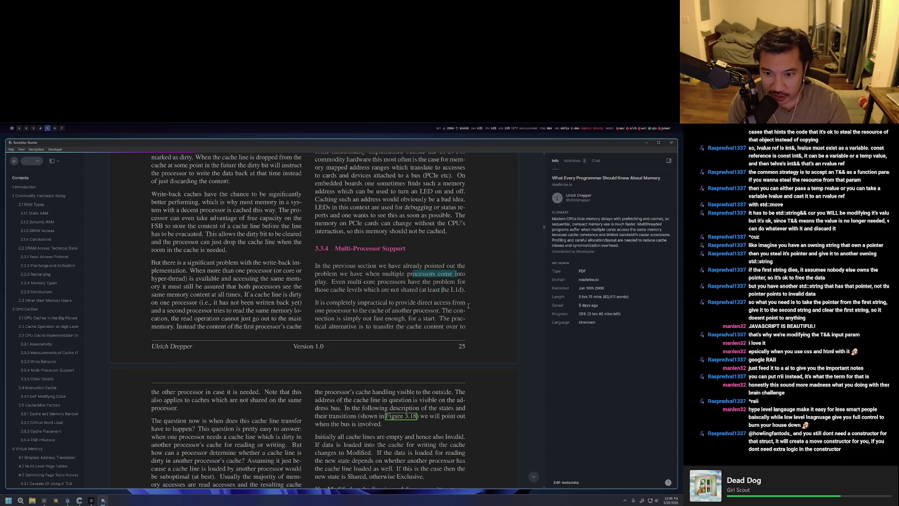
pyautogui.scroll(-1, 458, 310)
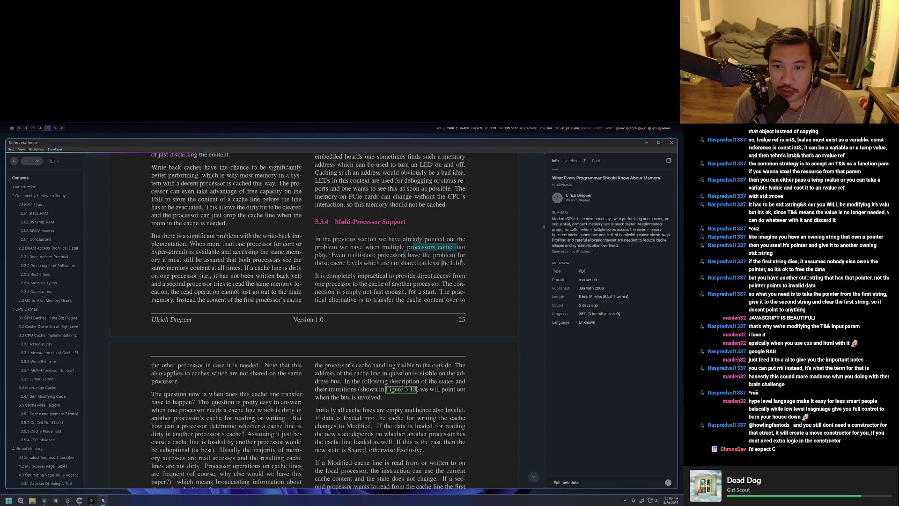
pyautogui.keyDown('shift'); pyautogui.click(466, 262); pyautogui.keyUp('shift')
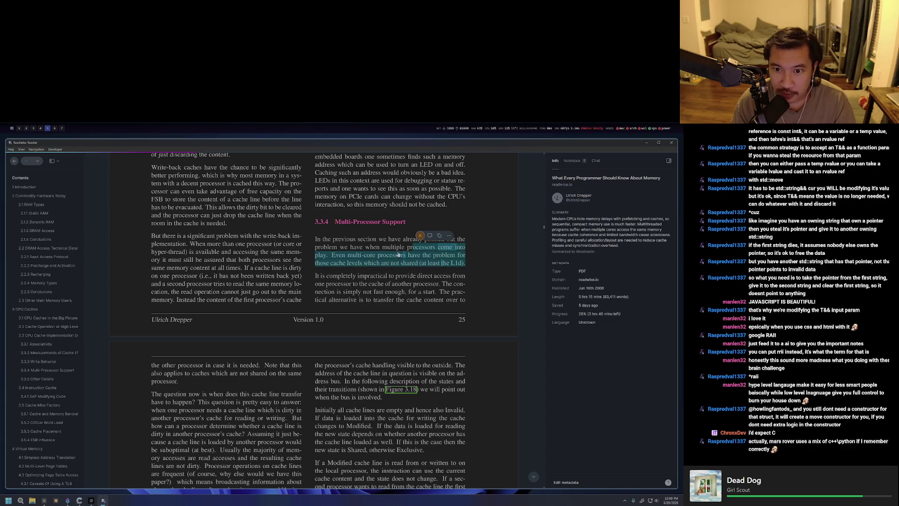
# Clear the selection, scroll through section 3.3.4, then move to the browser with a new tab.
pyautogui.click(398, 266)
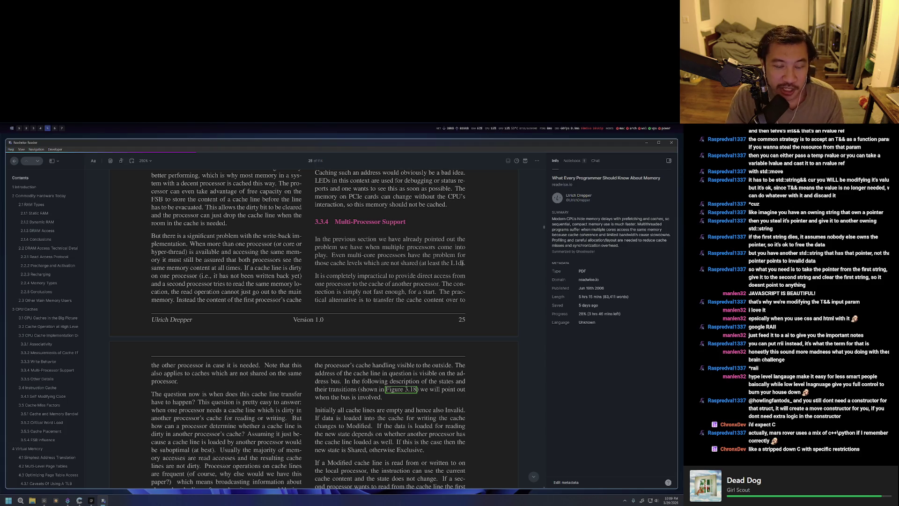
pyautogui.scroll(4, 305, 301)
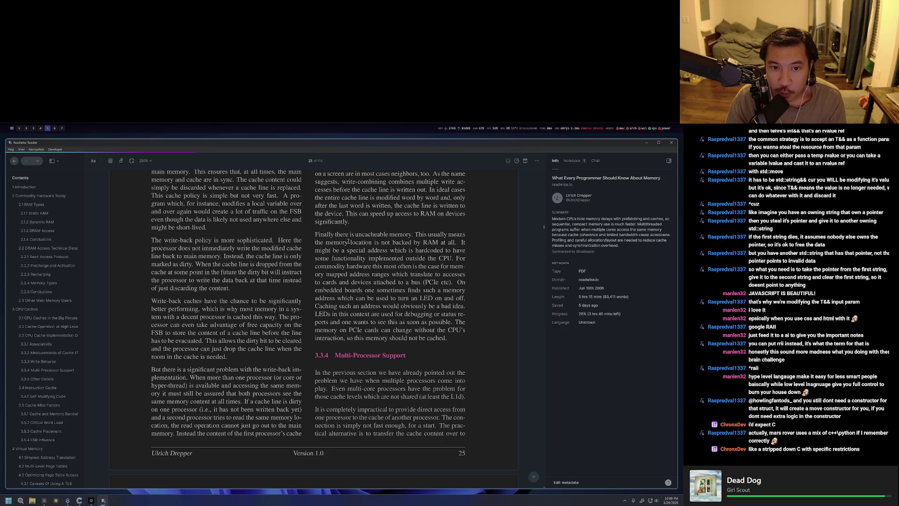
pyautogui.scroll(-3, 345, 297)
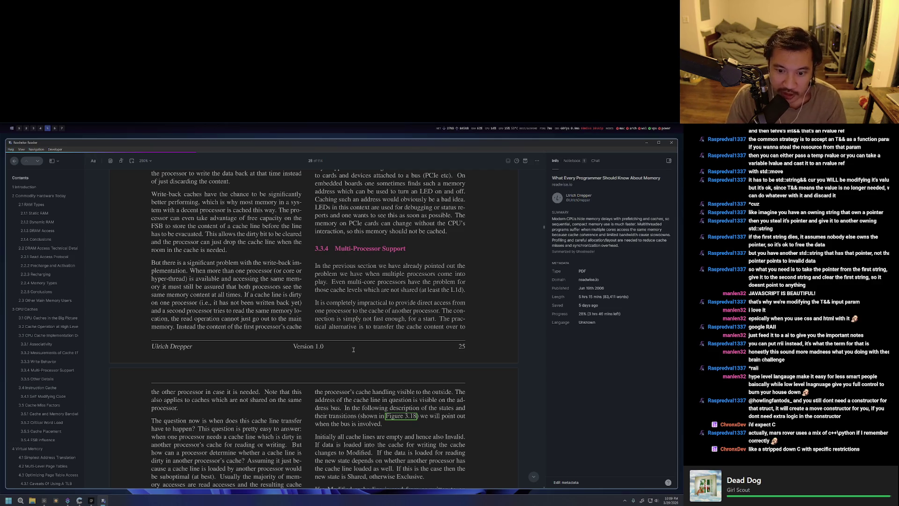
pyautogui.scroll(-2, 354, 349)
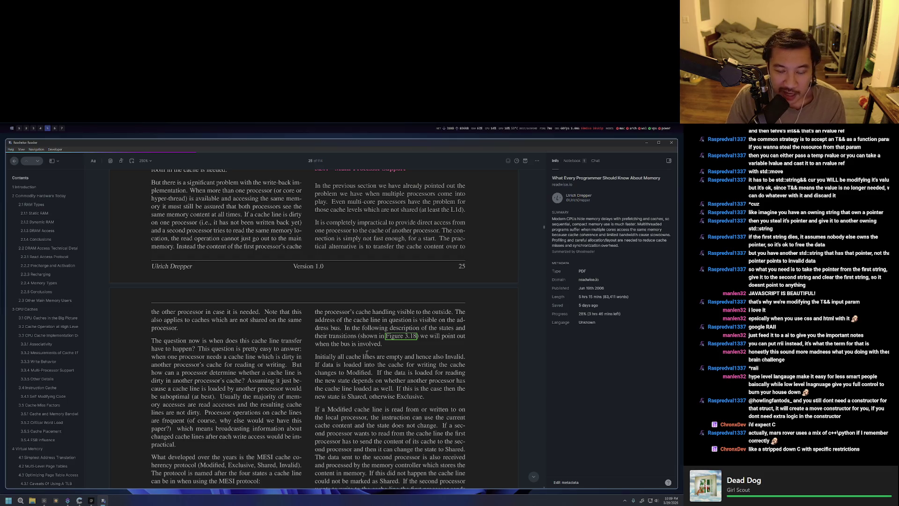
pyautogui.scroll(-2, 360, 357)
pyautogui.scroll(-1, 375, 350)
pyautogui.scroll(2, 383, 352)
pyautogui.scroll(3, 382, 351)
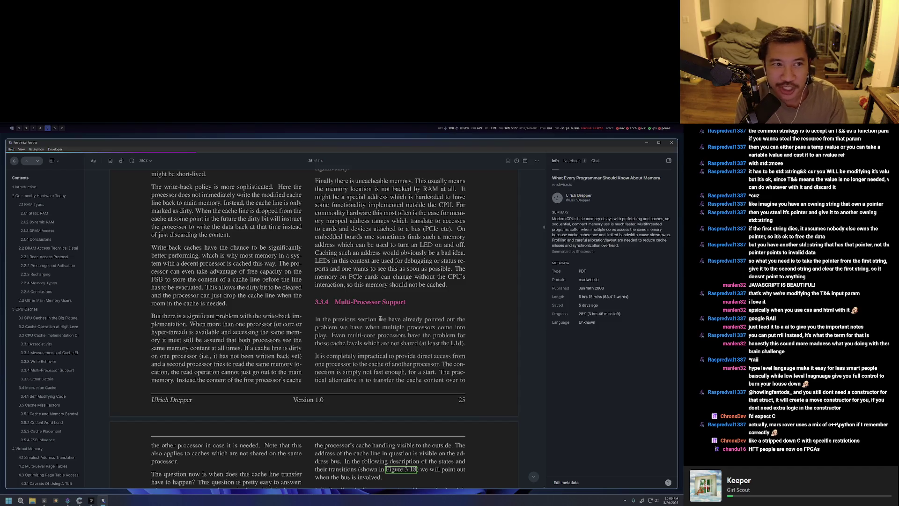
pyautogui.press('super+3')
pyautogui.hotkey('ctrl', 't')
pyautogui.write('what languages')
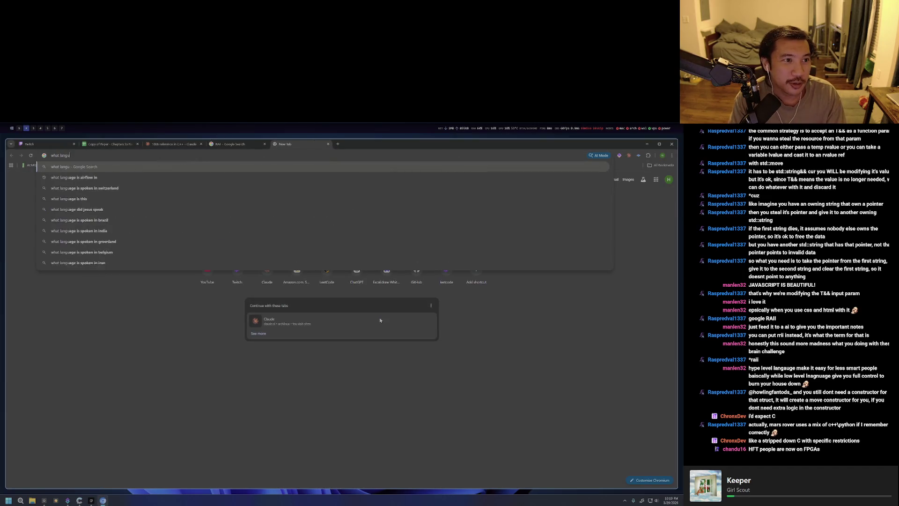
# Search Google for 'what programming language does the mars rover use'.
pyautogui.hotkey('ctrl', 'a')
pyautogui.write('heat protraming langues does the mars')
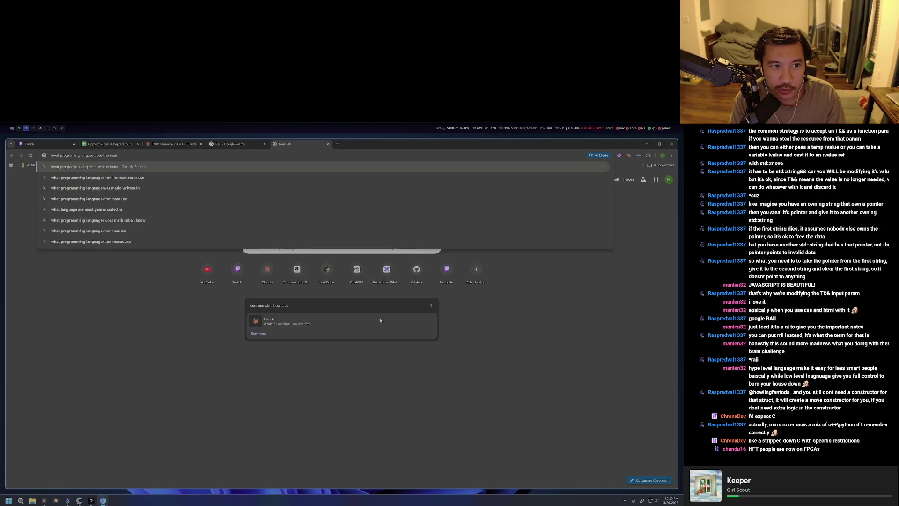
pyautogui.press('Down')
pyautogui.press('Return')
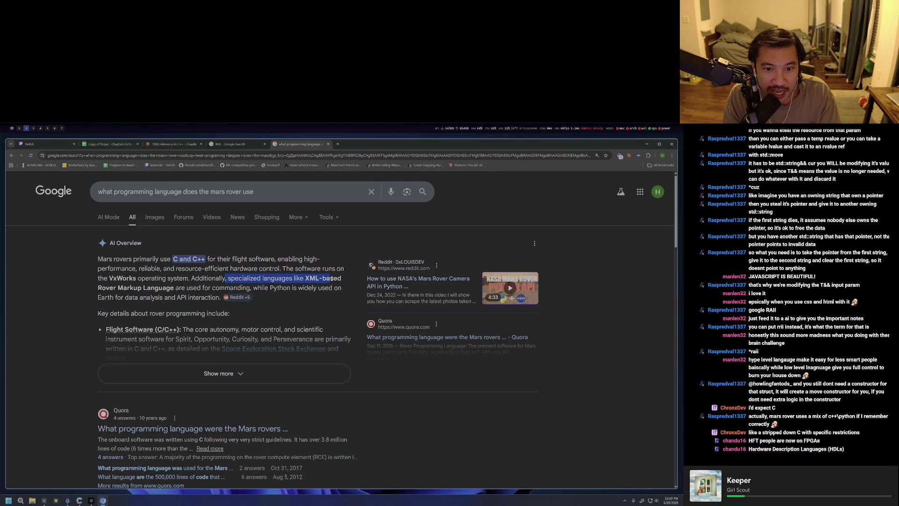
# Read the AI Overview, selecting the Rover Markup Language and Python-on-Earth sentences.
pyautogui.moveTo(224, 279)
pyautogui.mouseDown()
pyautogui.moveTo(174, 289)
pyautogui.moveTo(243, 289)
pyautogui.moveTo(167, 299)
pyautogui.moveTo(203, 301)
pyautogui.moveTo(146, 288)
pyautogui.mouseUp()
pyautogui.moveTo(262, 283); pyautogui.dragTo(252, 286)
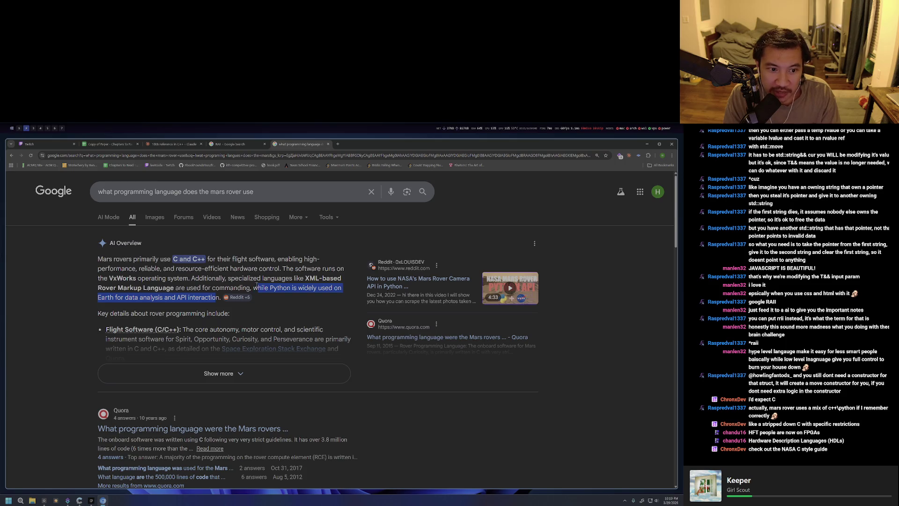
pyautogui.click(204, 298)
pyautogui.moveTo(213, 297); pyautogui.dragTo(102, 288)
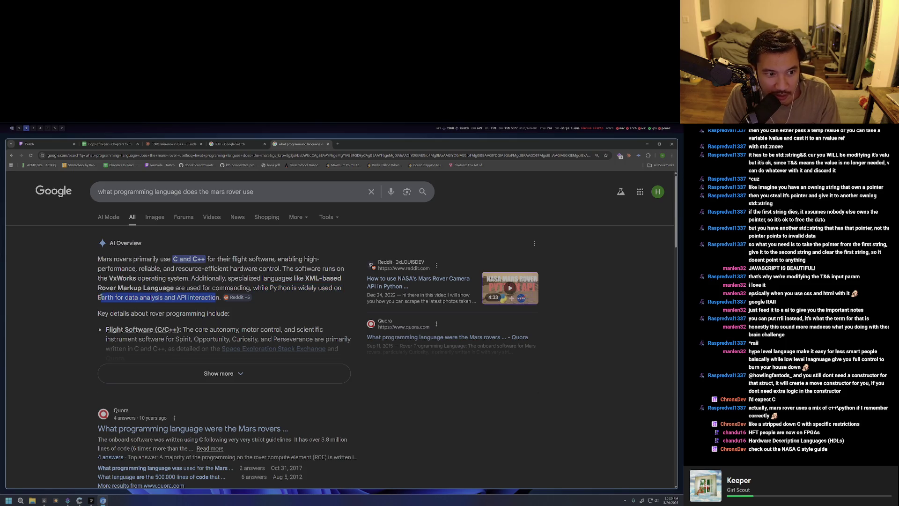
pyautogui.click(103, 289)
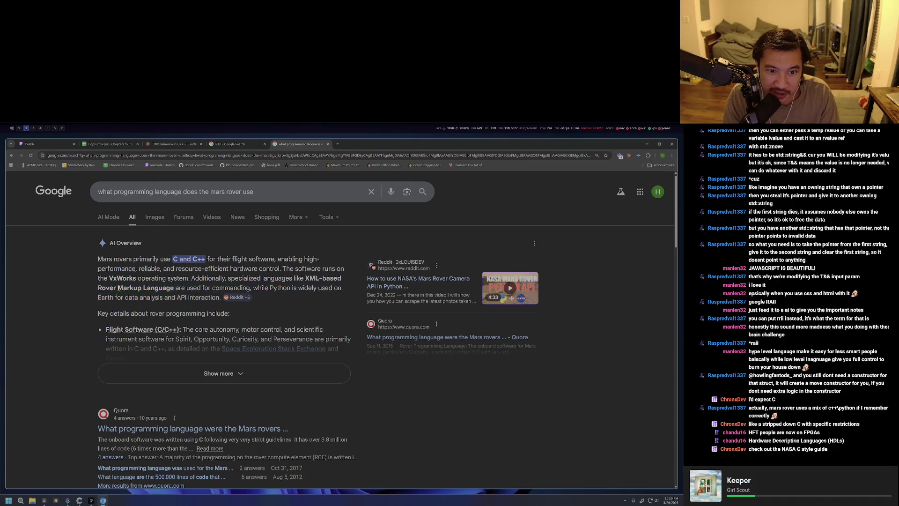
pyautogui.moveTo(220, 296); pyautogui.dragTo(256, 288)
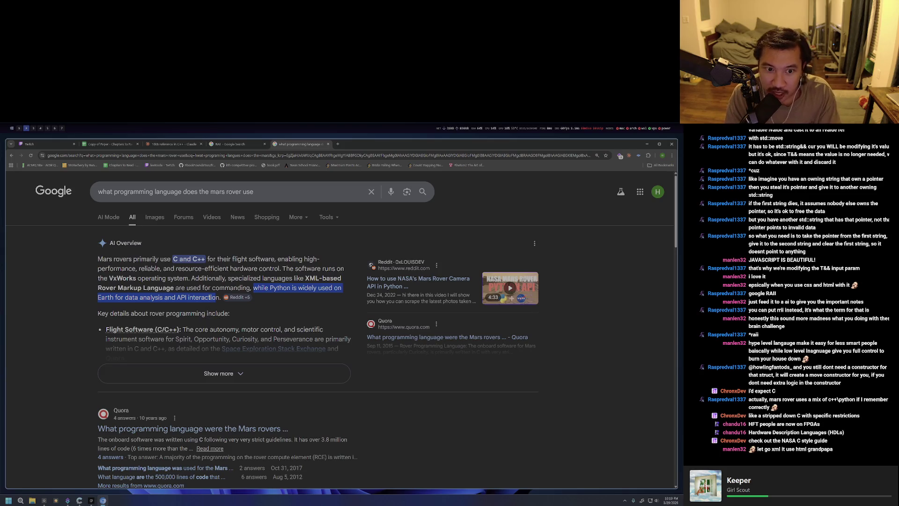
pyautogui.moveTo(221, 298); pyautogui.dragTo(254, 287)
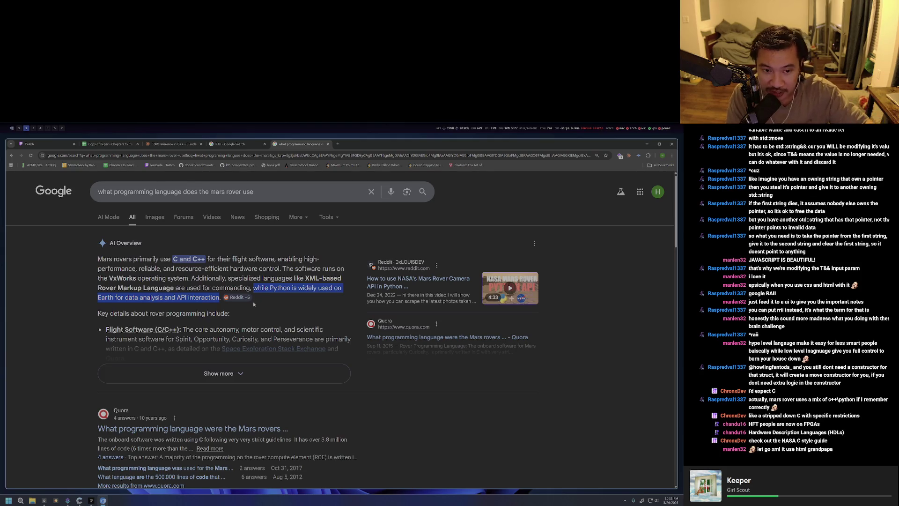
# Expand the full AI Overview showing VxWorks and Python, then close the Mars rover search.
pyautogui.click(190, 373)
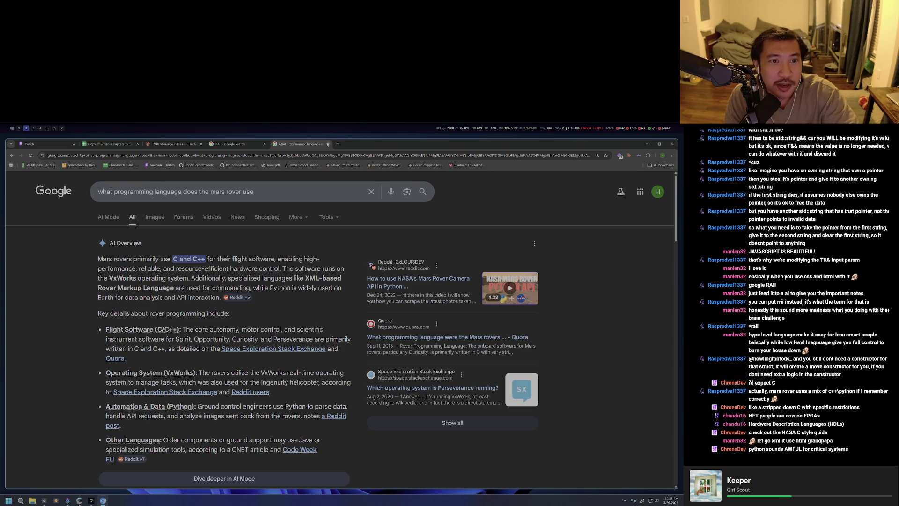
pyautogui.click(328, 143)
# Return to the memory paper, highlight the lines on multiple processors' cache problem, and go back to Neovim.
pyautogui.click(183, 144)
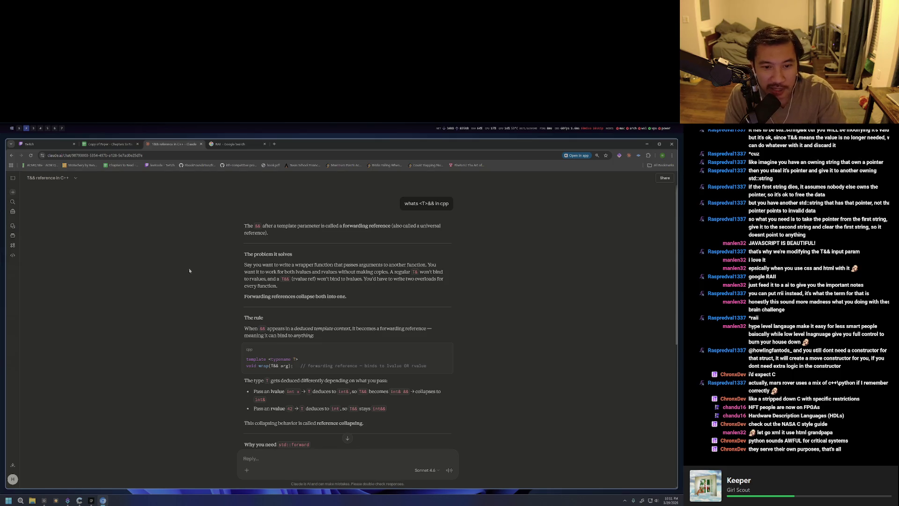
pyautogui.hotkey('alt', 'Tab')
pyautogui.hotkey('alt', 'Tab')
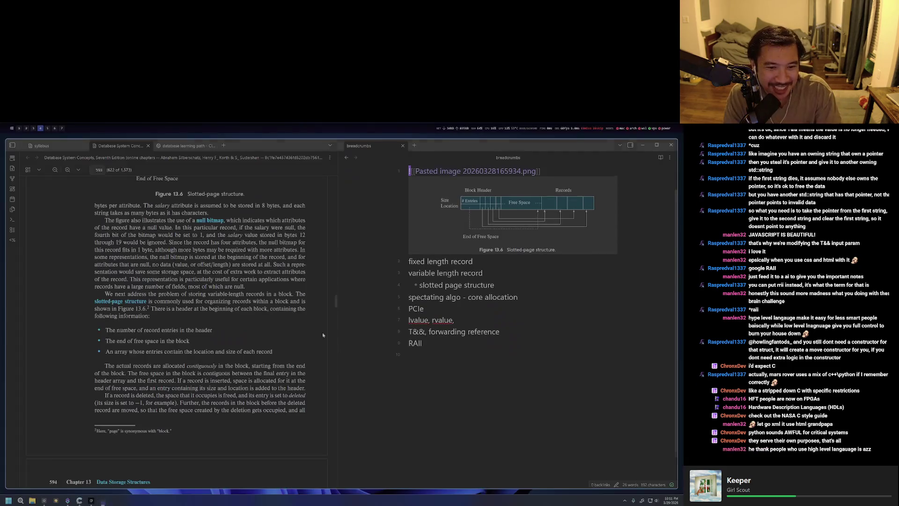
pyautogui.hotkey('alt', 'Tab')
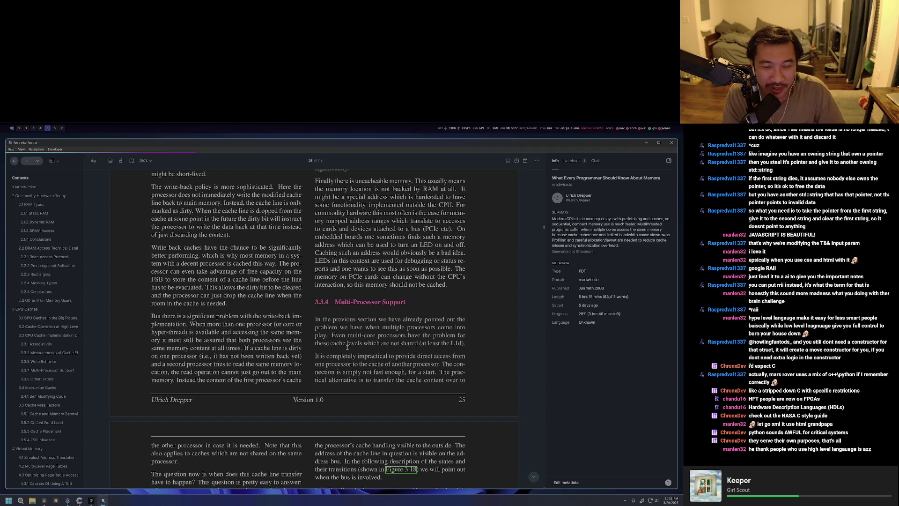
pyautogui.scroll(-1, 346, 344)
pyautogui.scroll(-1, 346, 343)
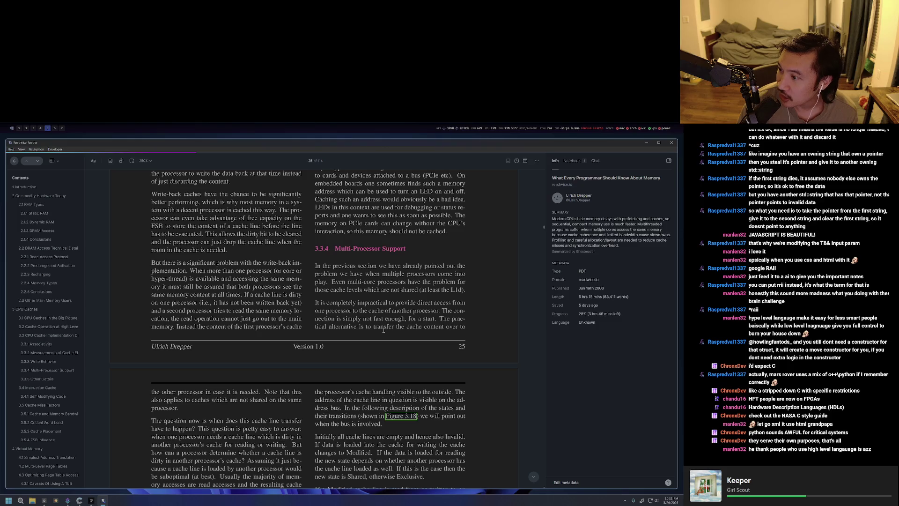
pyautogui.hotkey('alt', 'Tab')
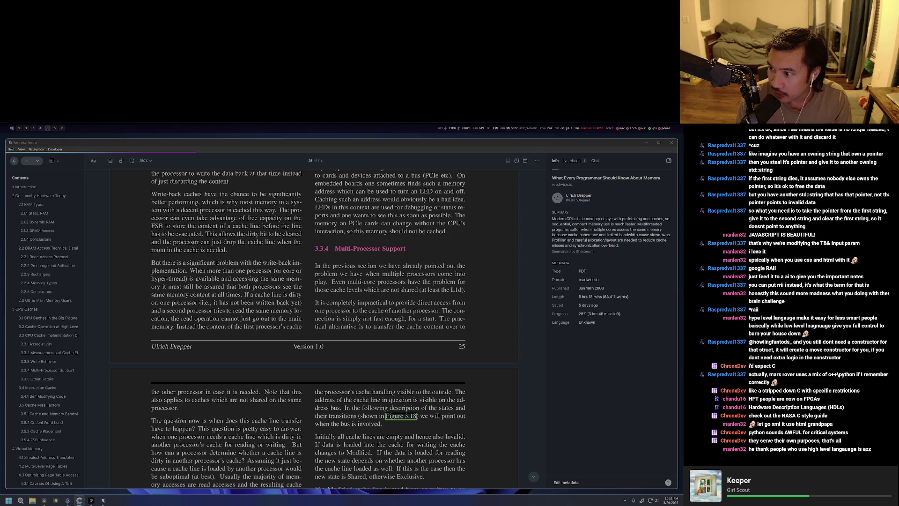
pyautogui.moveTo(315, 273); pyautogui.dragTo(354, 298)
pyautogui.hotkey('alt', 'Tab')
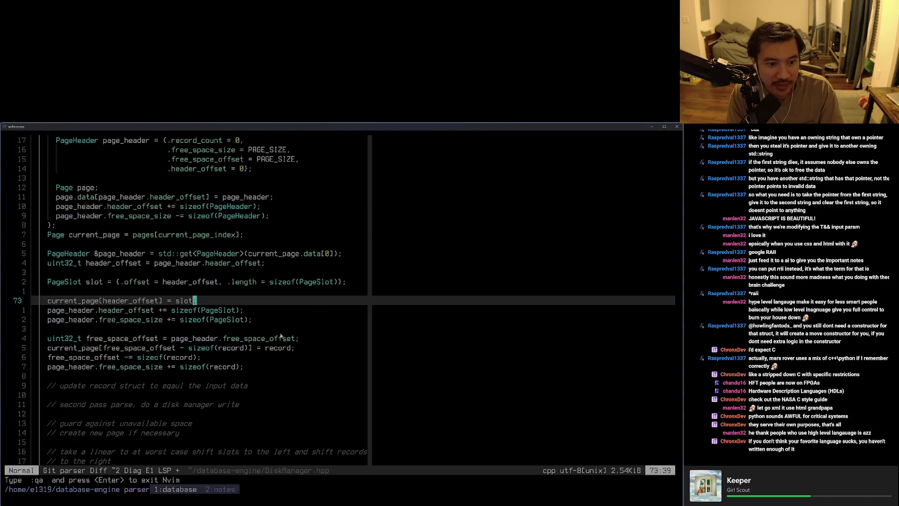
# Toggle between the notes terminal and the database code tmux windows.
pyautogui.hotkey('ctrl', 'b')
pyautogui.press('2')
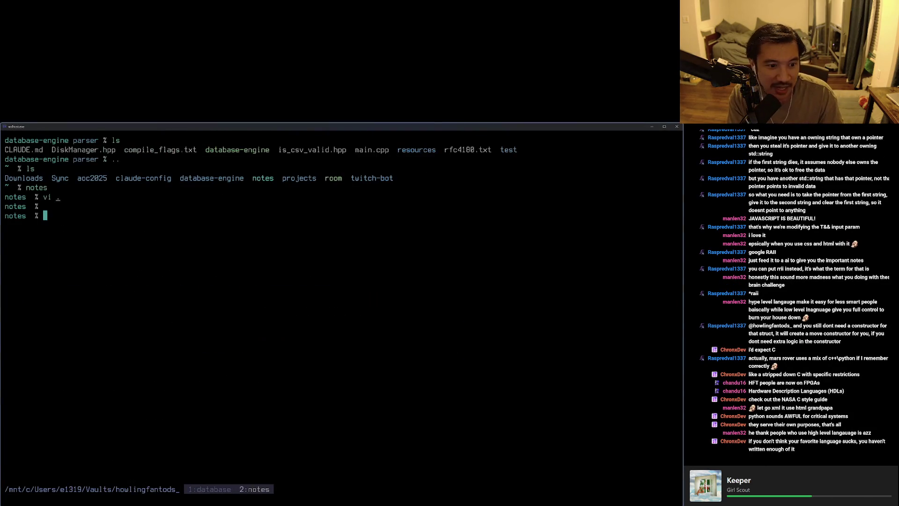
pyautogui.hotkey('ctrl', 'b')
pyautogui.press('1')
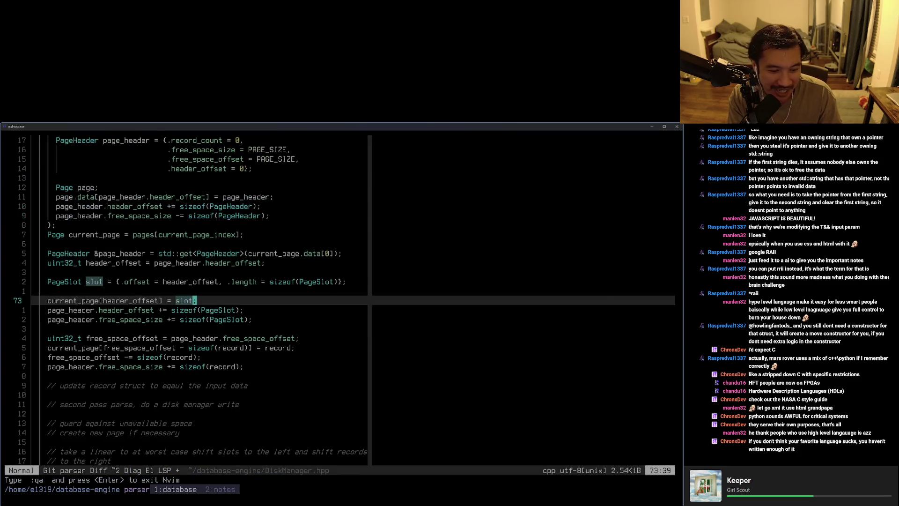
# Reopen DiskManager.hpp via Telescope Find Files, then head to the notes terminal window.
pyautogui.press('space')
pyautogui.press('f')
pyautogui.press('f')
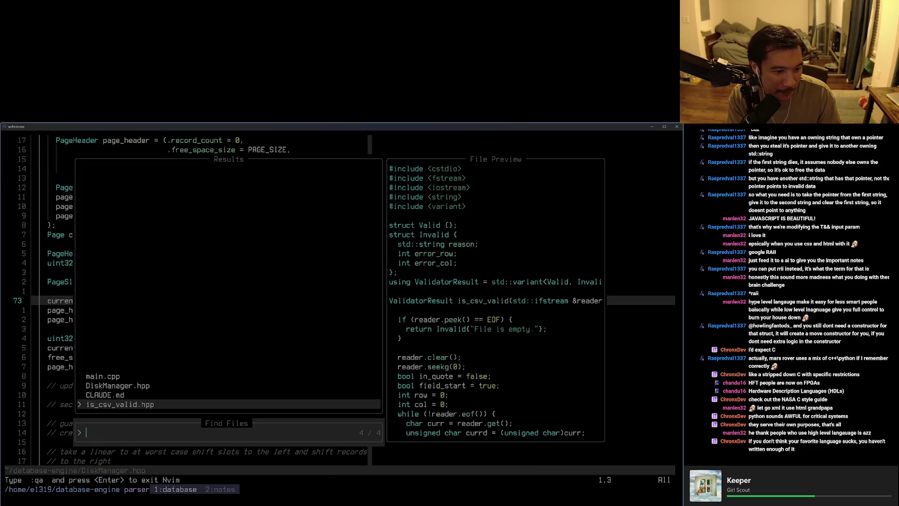
pyautogui.press('Up')
pyautogui.press('Up')
pyautogui.press('Return')
pyautogui.hotkey('ctrl', 'b')
pyautogui.write('2snc')
# Reopen the forward-reference markdown note in Neovim via tab-completed file name.
pyautogui.hotkey('ctrl', 'c')
pyautogui.press('Return')
pyautogui.write('v')
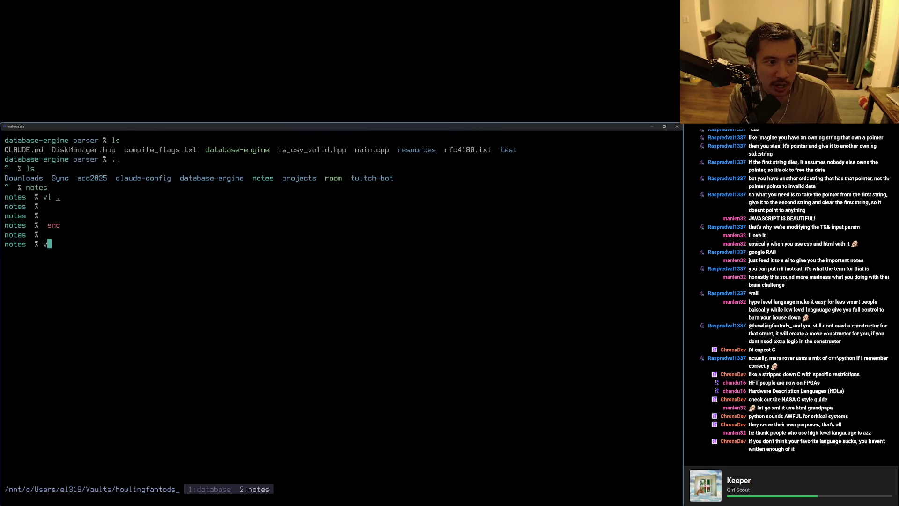
pyautogui.write('i rs')
pyautogui.press('Tab')
pyautogui.press('Return')
# Append the copied T&& chat message on a new line at the note's end and save with :wq.
pyautogui.hotkey('ctrl', 'c')
pyautogui.press('o')
pyautogui.press('Escape')
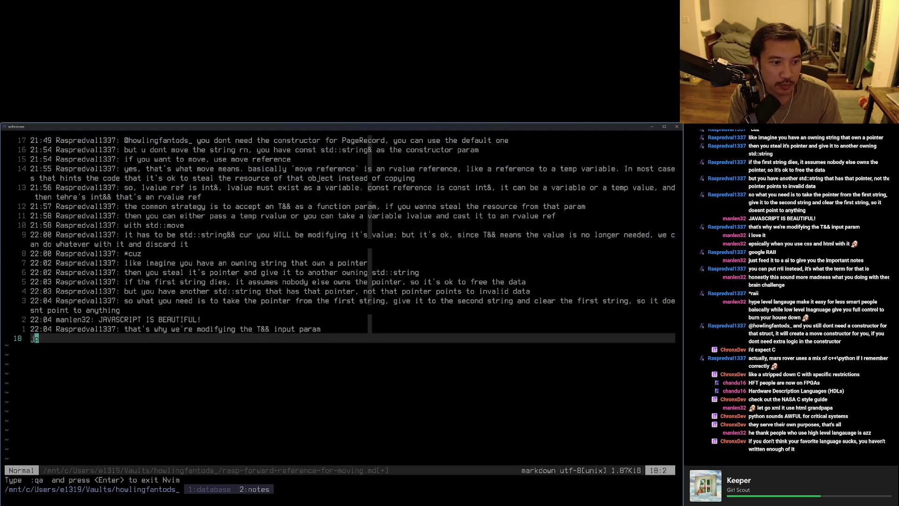
pyautogui.hotkey('ctrl', 'v')
pyautogui.write(':wq')
pyautogui.press('Return')
pyautogui.press('Return')
# Return to the code window and switch over to the browser with the Claude chat.
pyautogui.hotkey('ctrl', 'b')
pyautogui.press('1')
pyautogui.hotkey('alt', 'Tab')
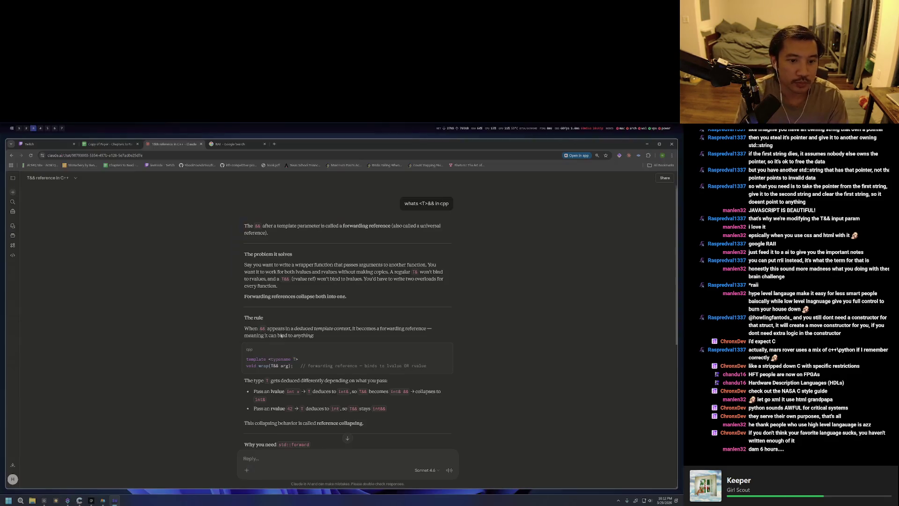
# Switch to workspace 6 showing the memory paper's Multi-Processor Support page.
pyautogui.press('super+6')
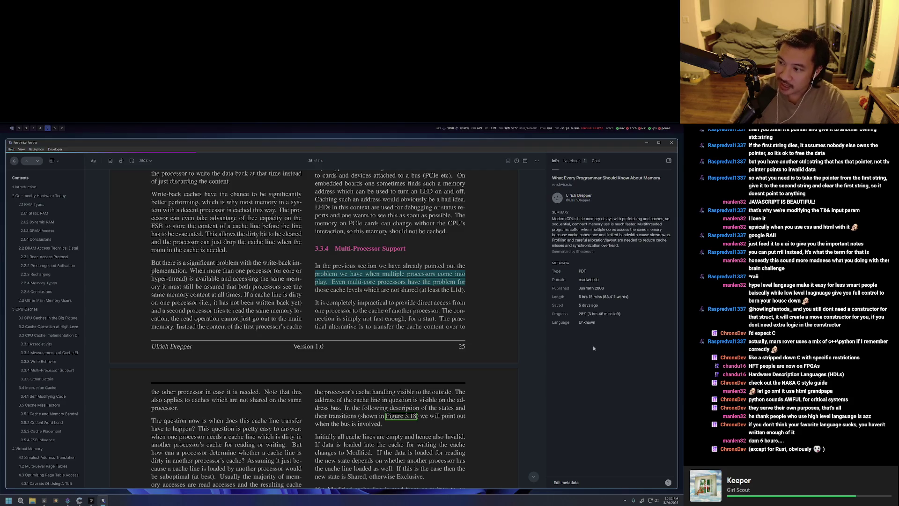
# Search 'nasa c style guide' from a new Chrome tab.
pyautogui.hotkey('alt', 'Tab')
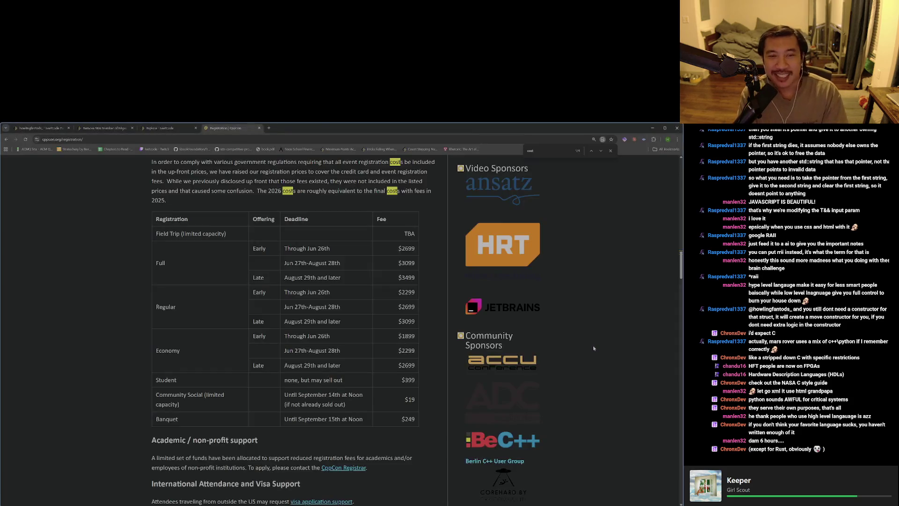
pyautogui.hotkey('ctrl', 't')
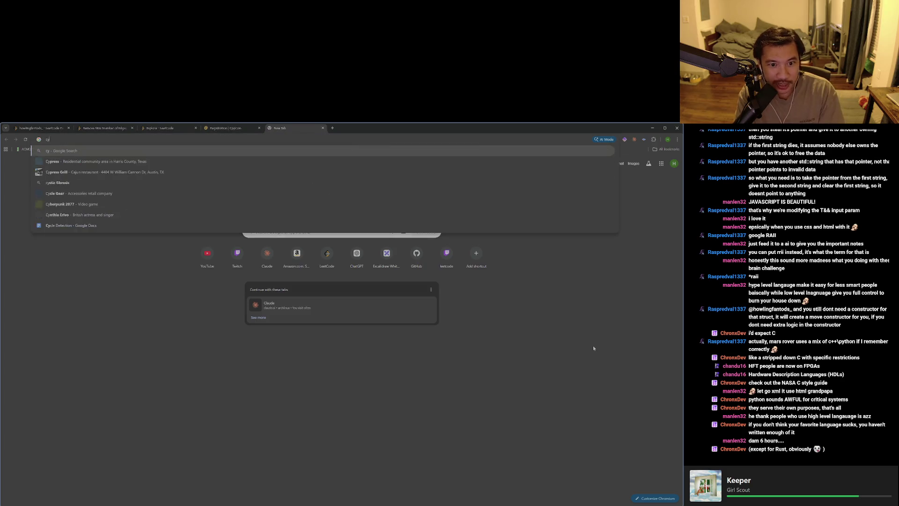
pyautogui.write('nasa c style')
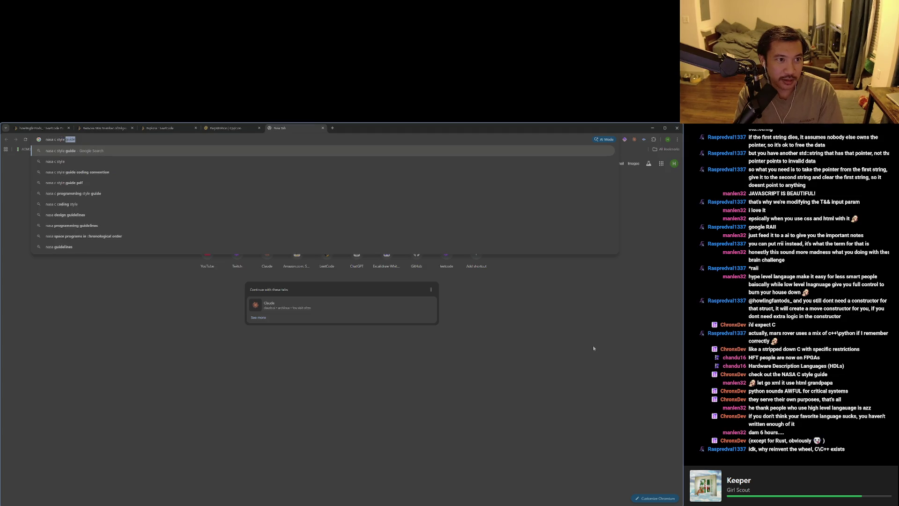
pyautogui.press('Return')
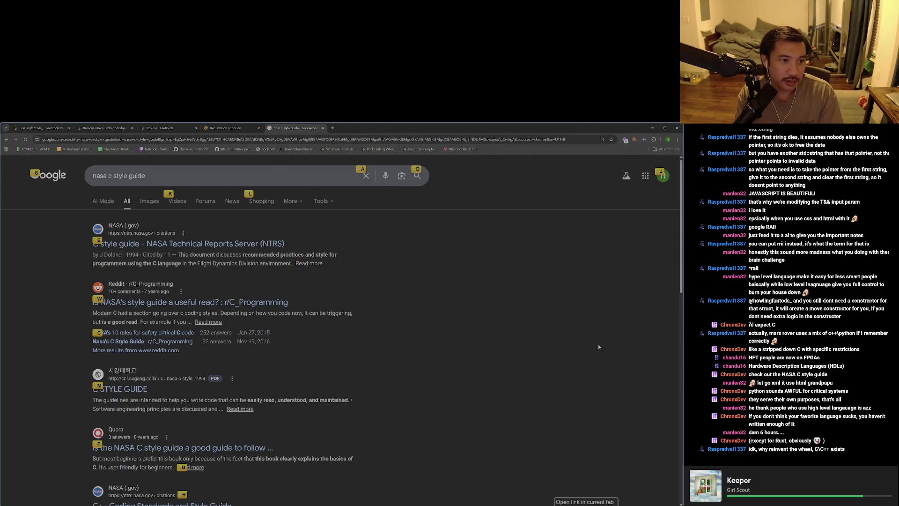
# Open the NTRS C style guide result, then the Power of 10 Wikipedia article in a new tab.
pyautogui.press('e')
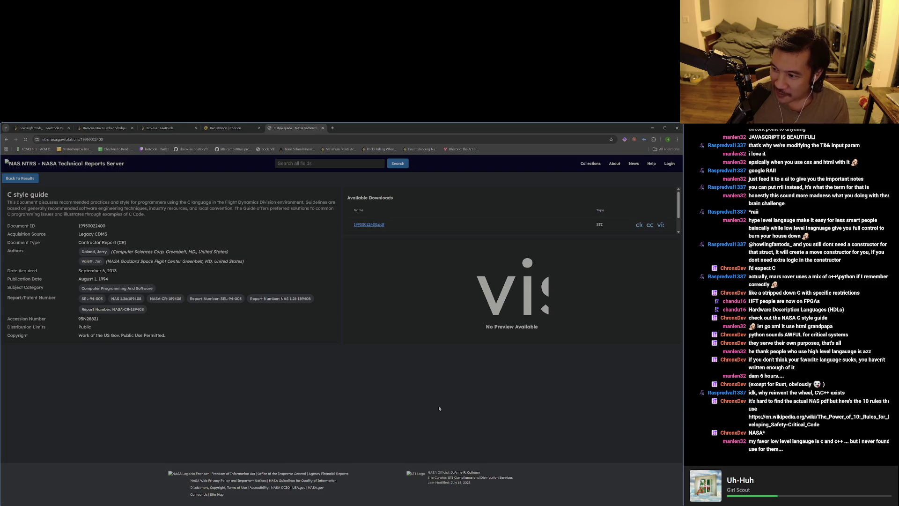
pyautogui.hotkey('ctrl', 't')
pyautogui.hotkey('ctrl', 'v')
pyautogui.press('Return')
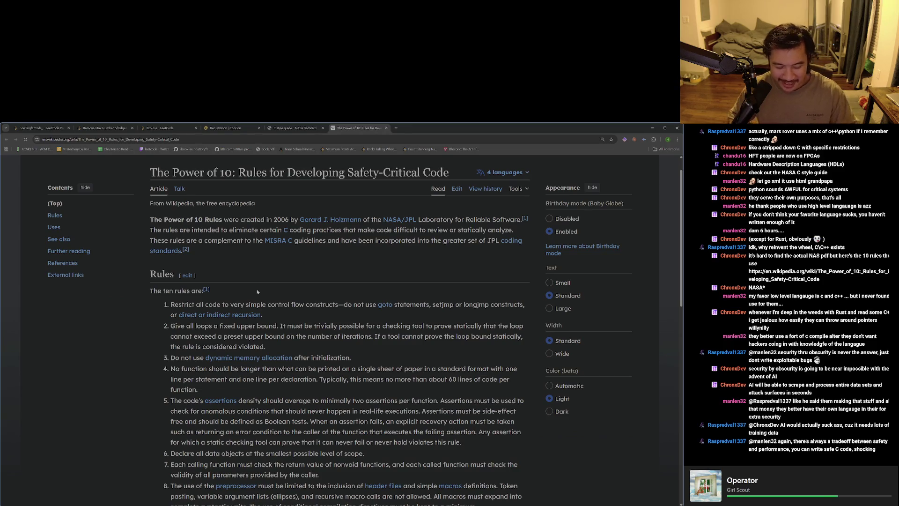
# Raise the volume while reading the Power of 10 rules, then return to the memory PDF.
pyautogui.press('XF86AudioRaiseVolume')
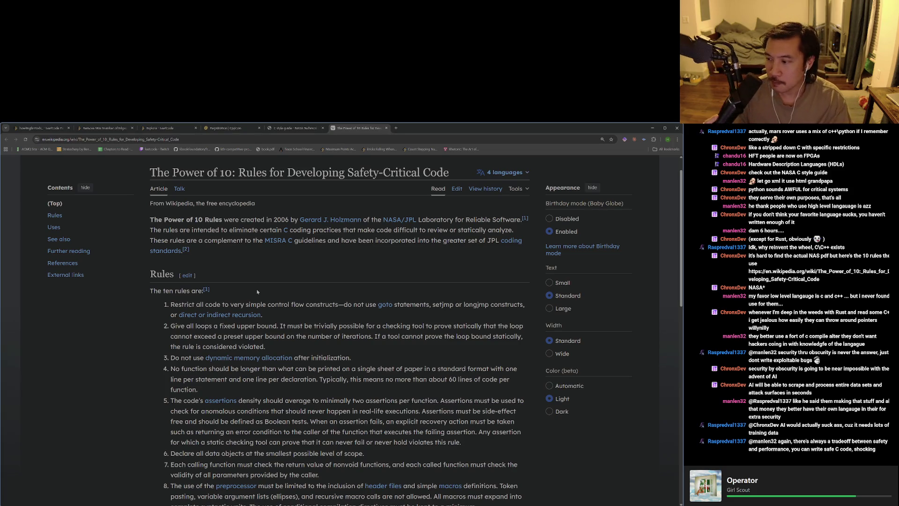
pyautogui.hotkey('alt', '6')
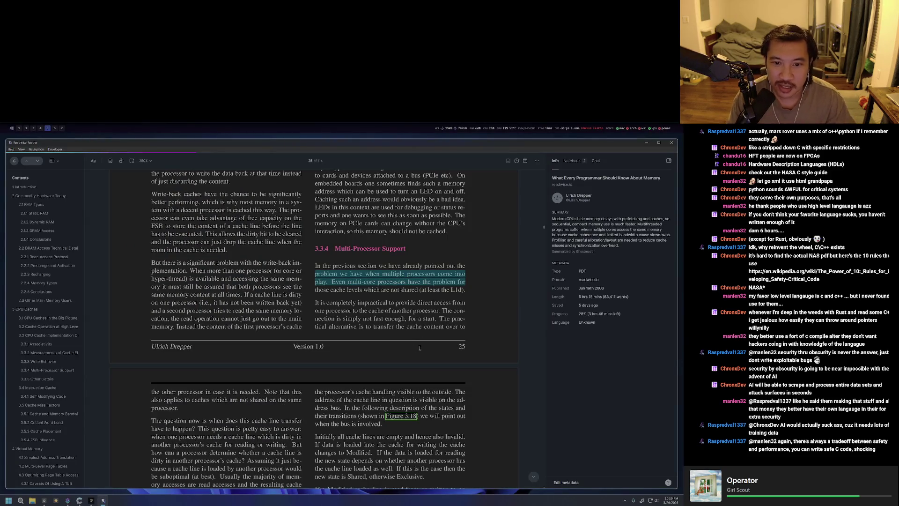
pyautogui.scroll(-1, 419, 347)
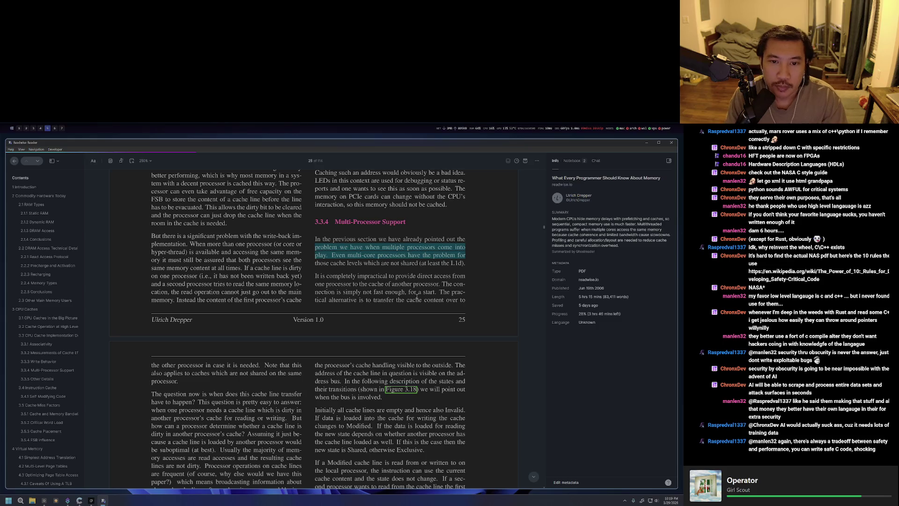
# Clear the PDF text selection and bring OBS Studio forward from the taskbar.
pyautogui.click(417, 295)
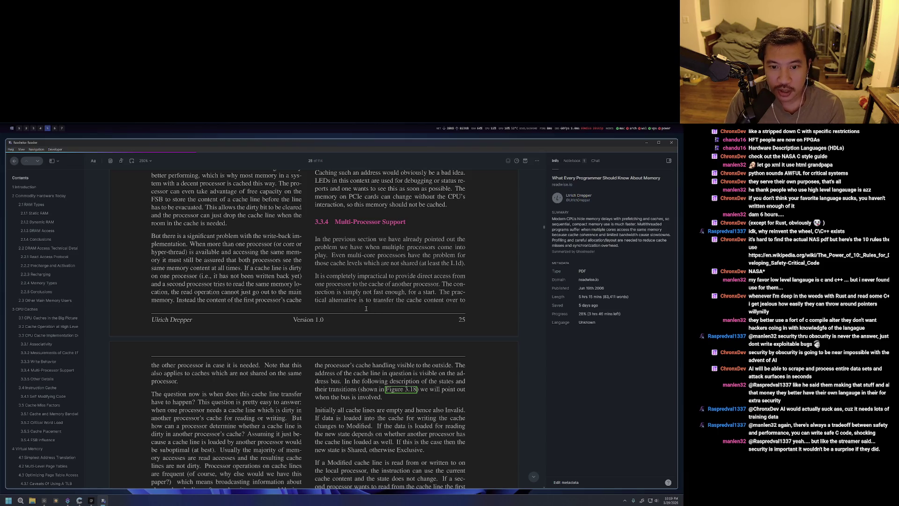
pyautogui.click(91, 500)
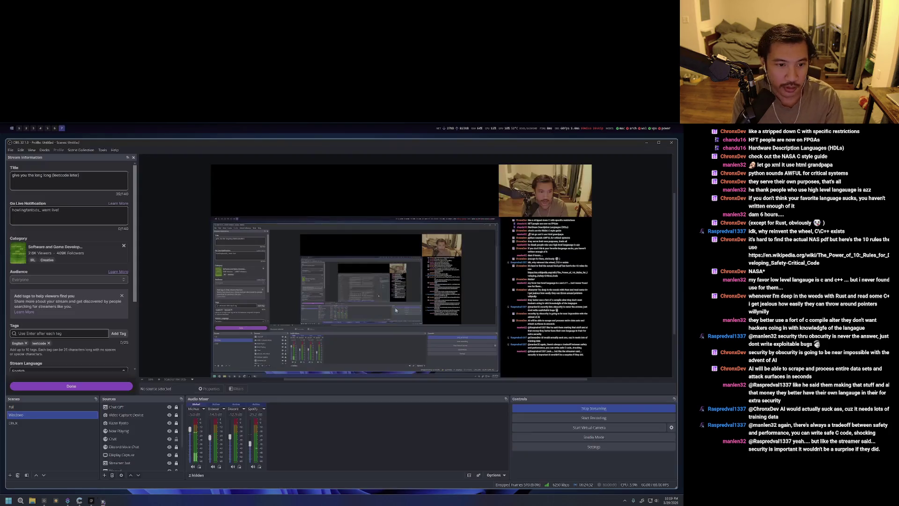
# Play the Brink album in Spotify, skip ahead to Simple Life, and return to the article.
pyautogui.click(68, 500)
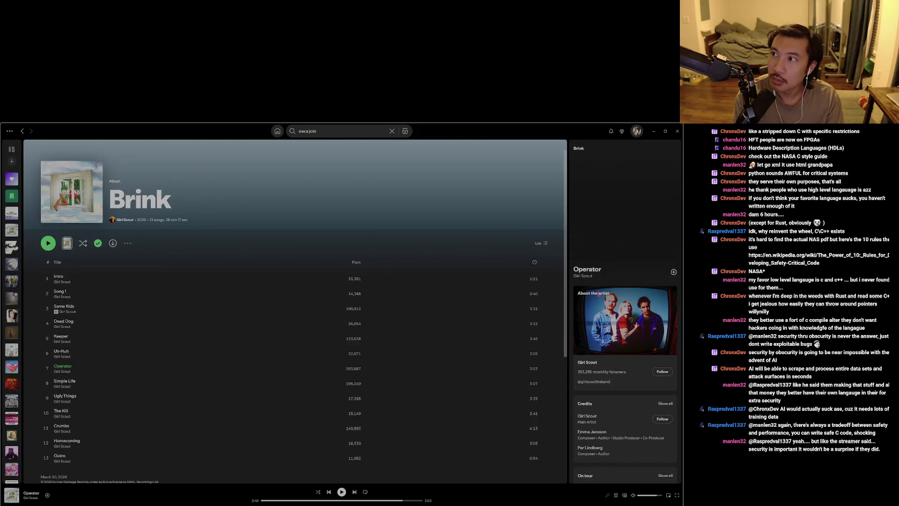
pyautogui.press('space')
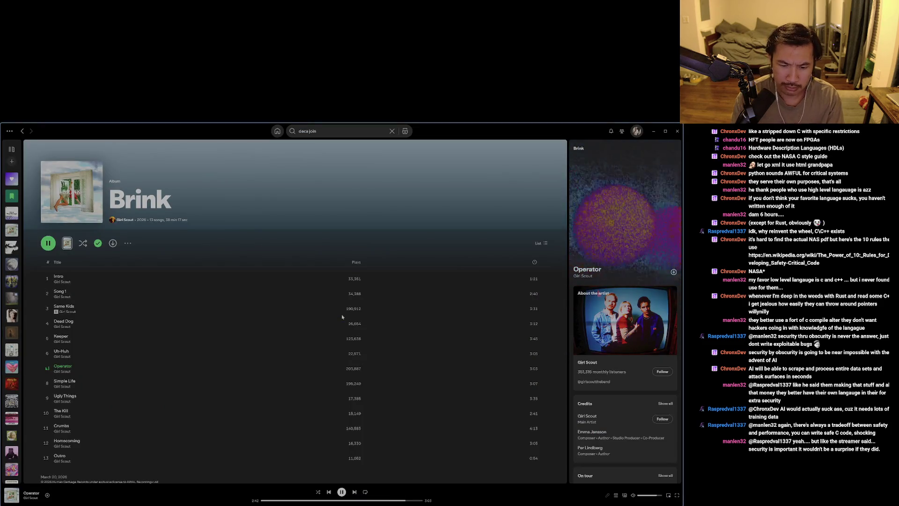
pyautogui.click(354, 492)
pyautogui.click(277, 500)
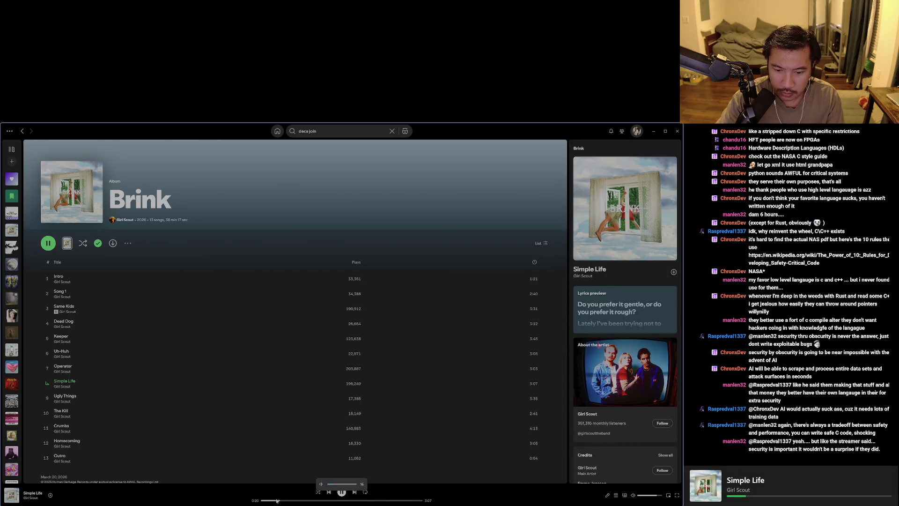
pyautogui.hotkey('alt', 'Tab')
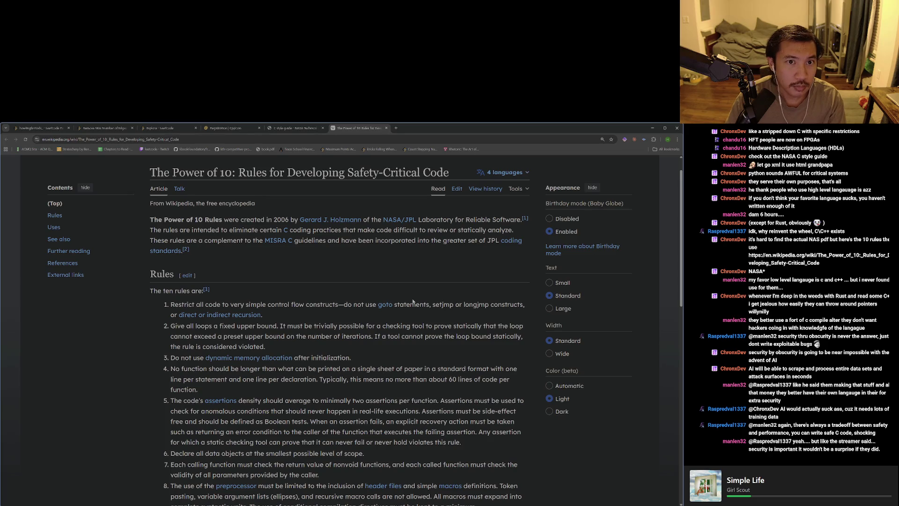
# Return to the memory PDF's MESI protocol passage on page 26.
pyautogui.hotkey('alt', 'Tab')
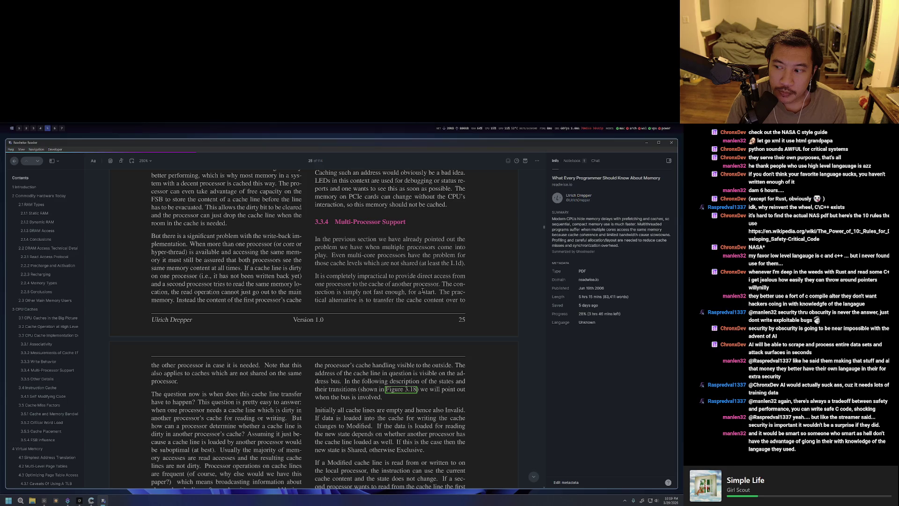
pyautogui.scroll(-2, 395, 300)
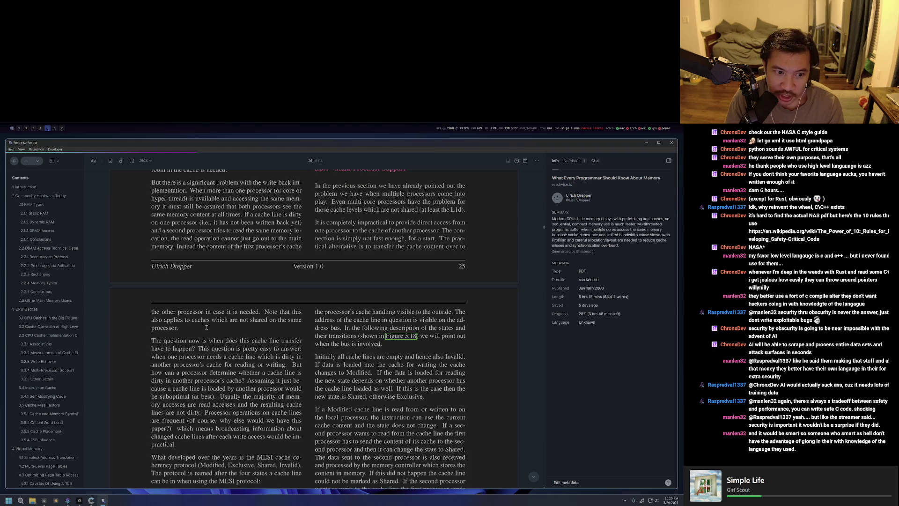
pyautogui.scroll(1, 206, 328)
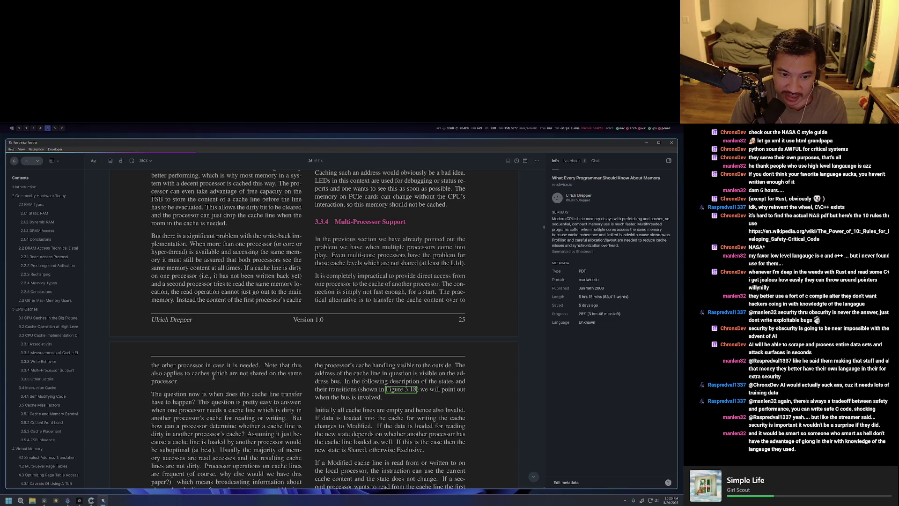
pyautogui.scroll(-1, 213, 376)
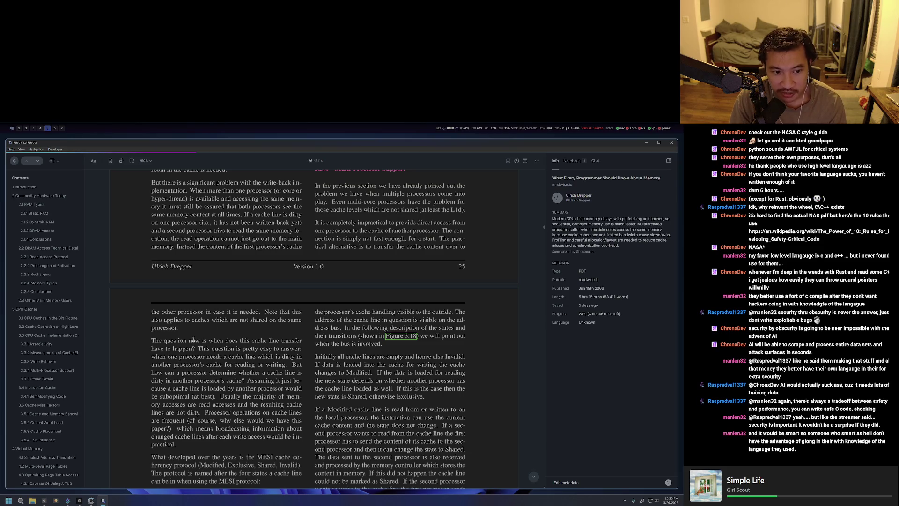
pyautogui.scroll(-1, 193, 340)
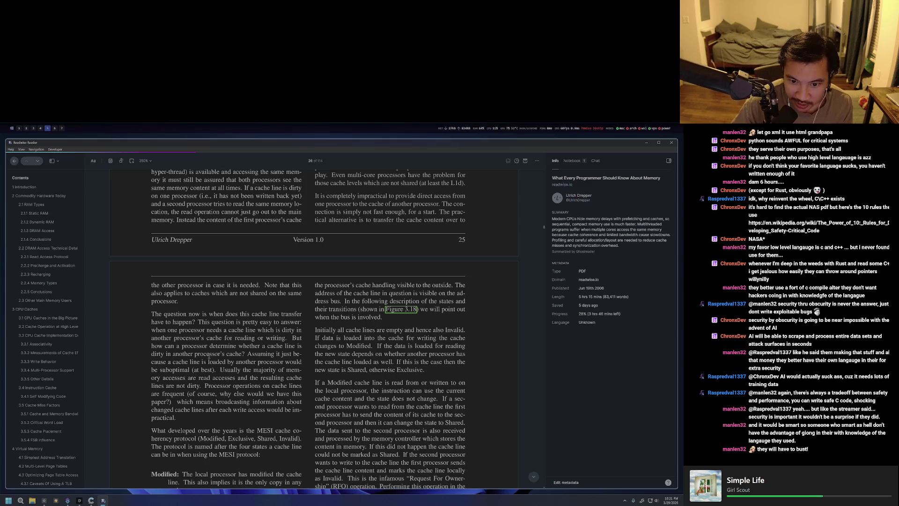
pyautogui.scroll(-3, 223, 366)
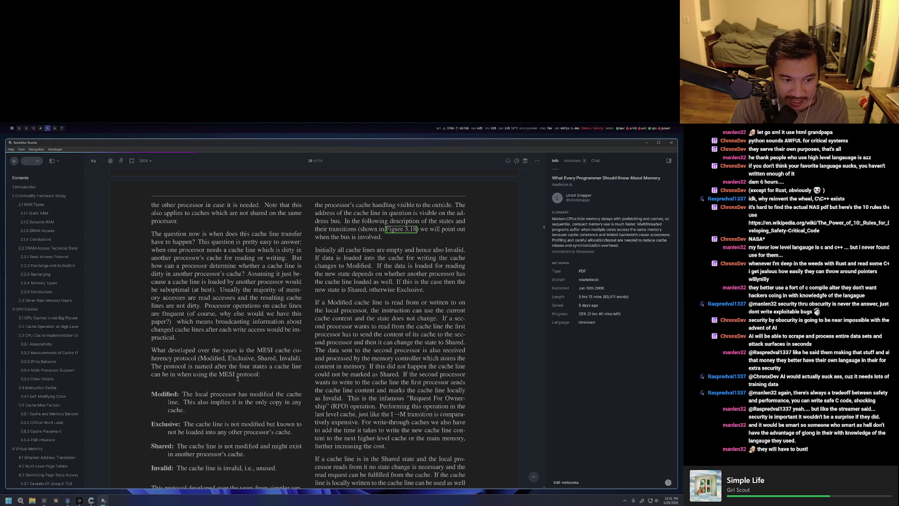
pyautogui.scroll(-1, 242, 380)
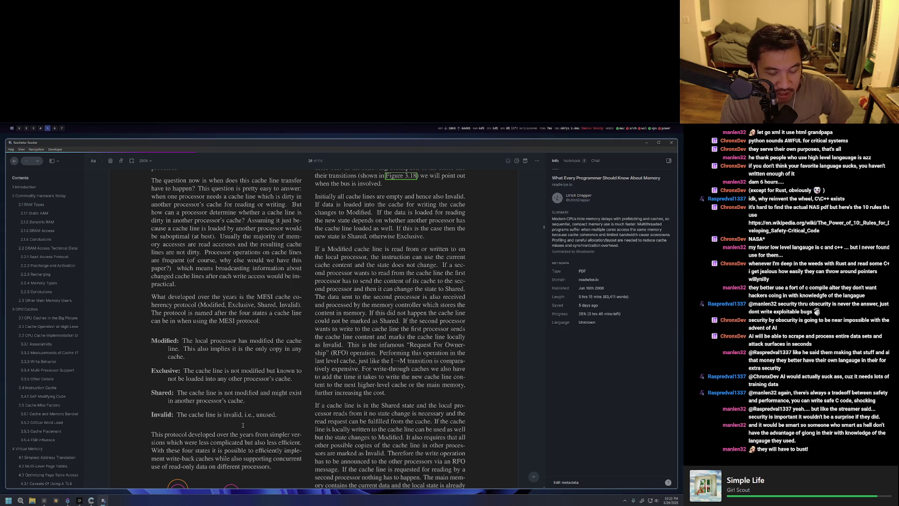
pyautogui.scroll(-3, 244, 424)
pyautogui.scroll(-2, 231, 407)
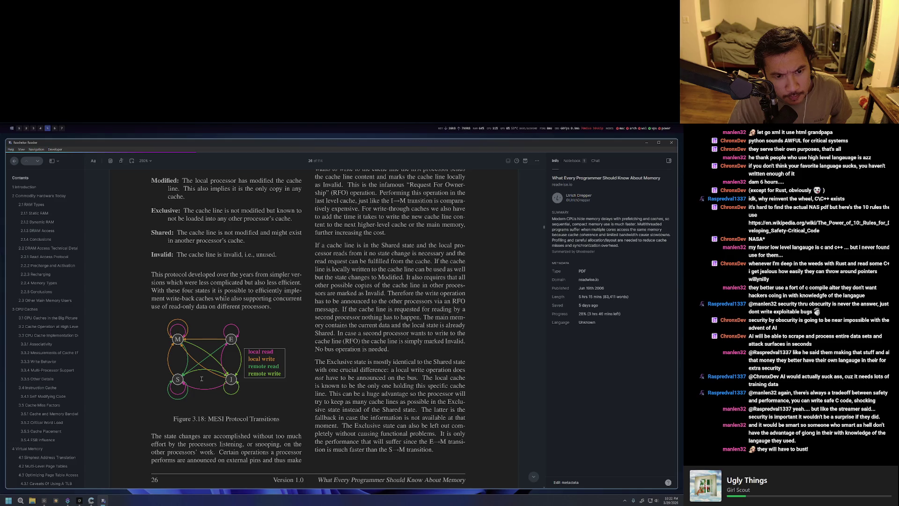
pyautogui.scroll(-2, 201, 378)
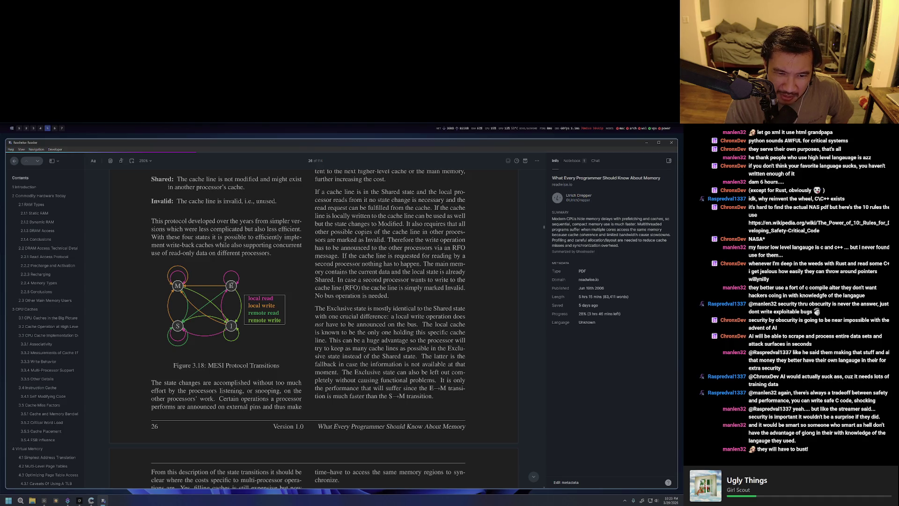
pyautogui.scroll(2, 234, 287)
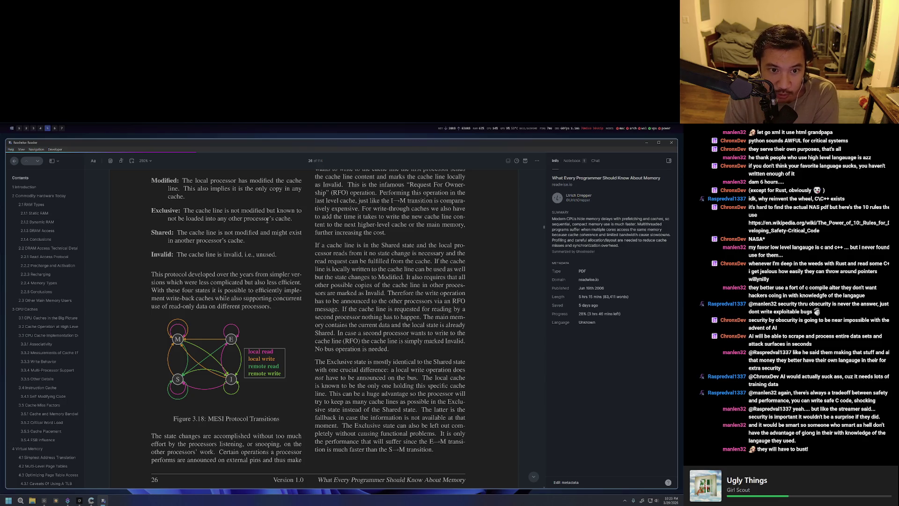
# Highlight 'invalid, i.e., unused.' in the MESI Invalid state definition.
pyautogui.moveTo(224, 254); pyautogui.dragTo(276, 255)
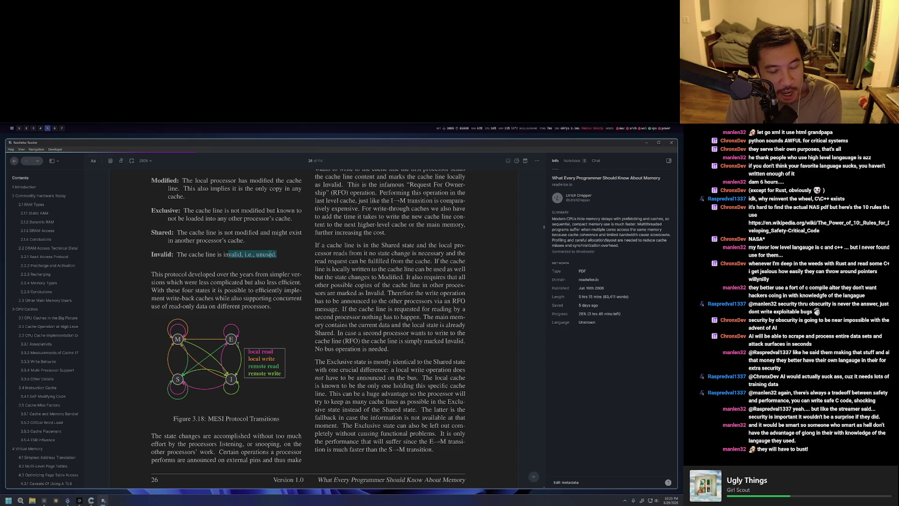
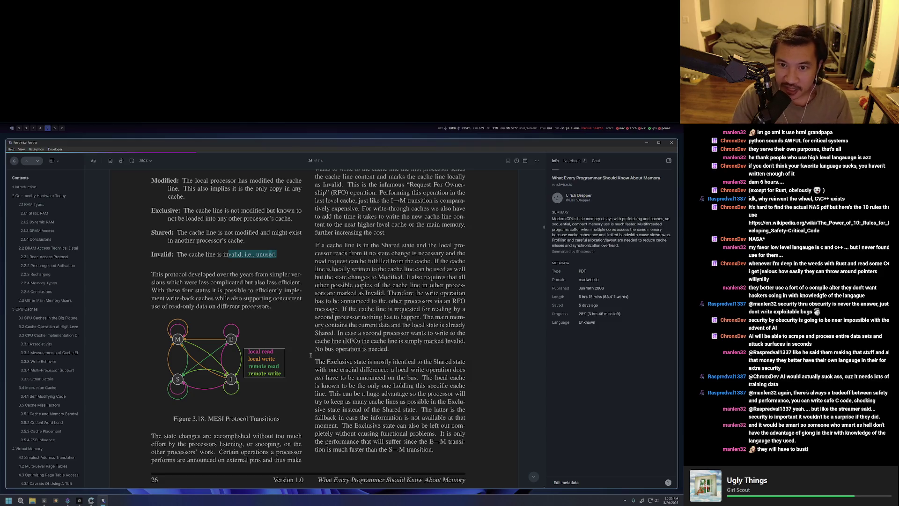
pyautogui.scroll(2, 320, 361)
pyautogui.scroll(-2, 290, 382)
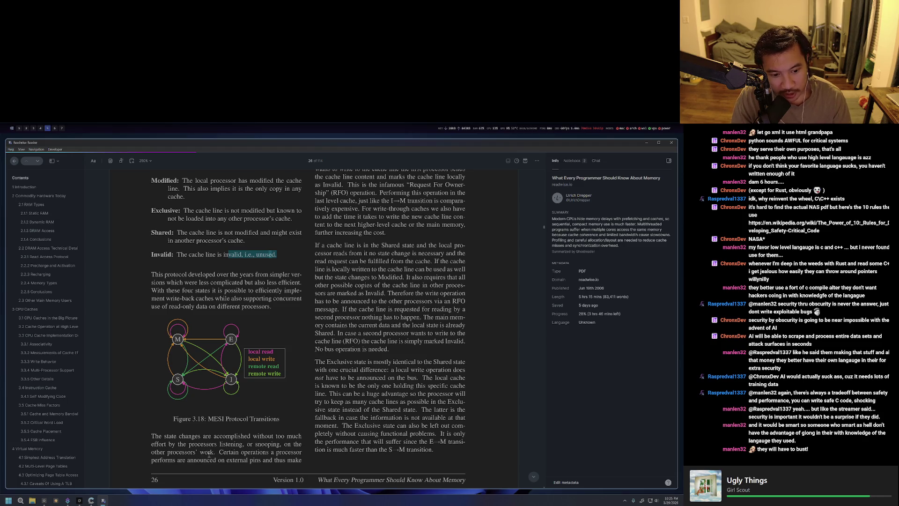
# Briefly select the start of the Figure 3.18 caption, then deselect it.
pyautogui.moveTo(219, 418); pyautogui.dragTo(173, 419)
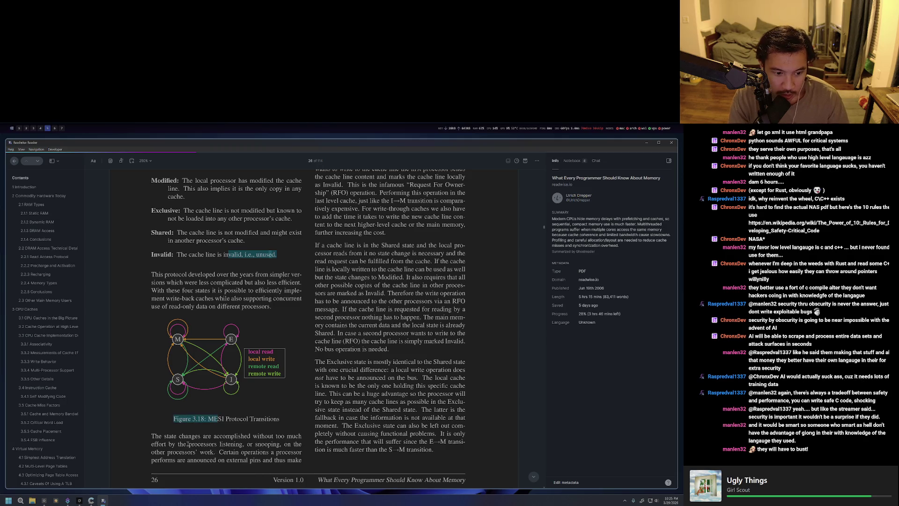
pyautogui.click(270, 462)
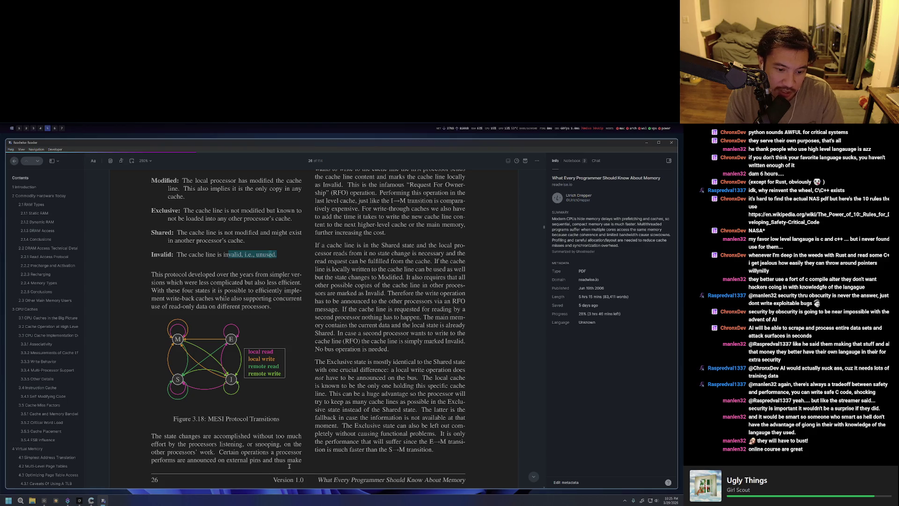
pyautogui.scroll(4, 310, 450)
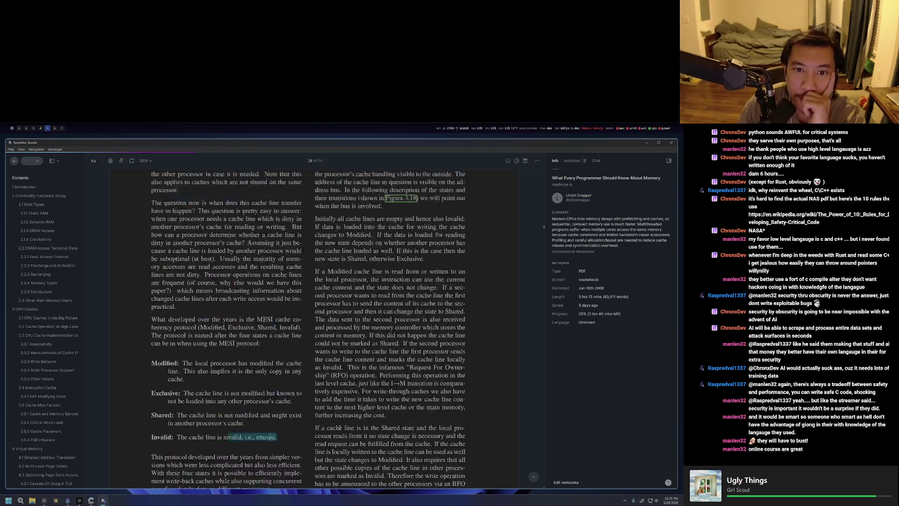
pyautogui.scroll(4, 384, 397)
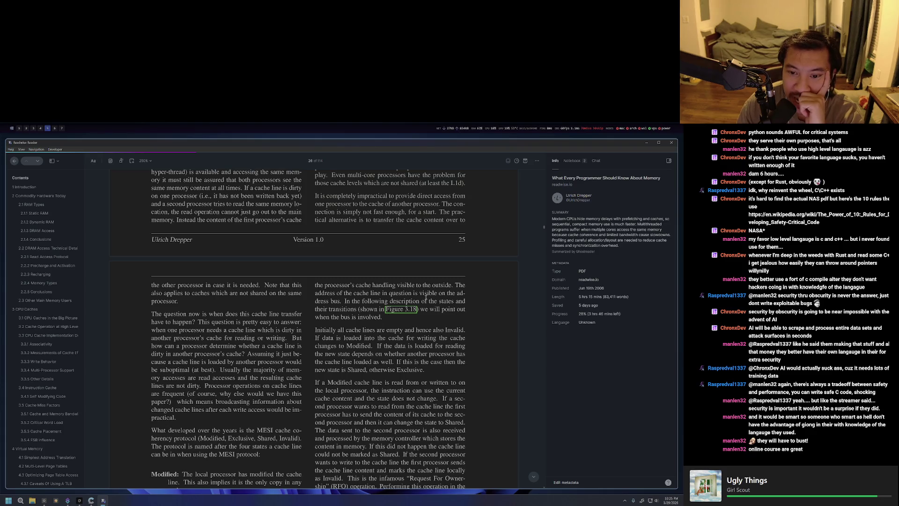
pyautogui.scroll(-4, 427, 295)
pyautogui.scroll(-4, 384, 308)
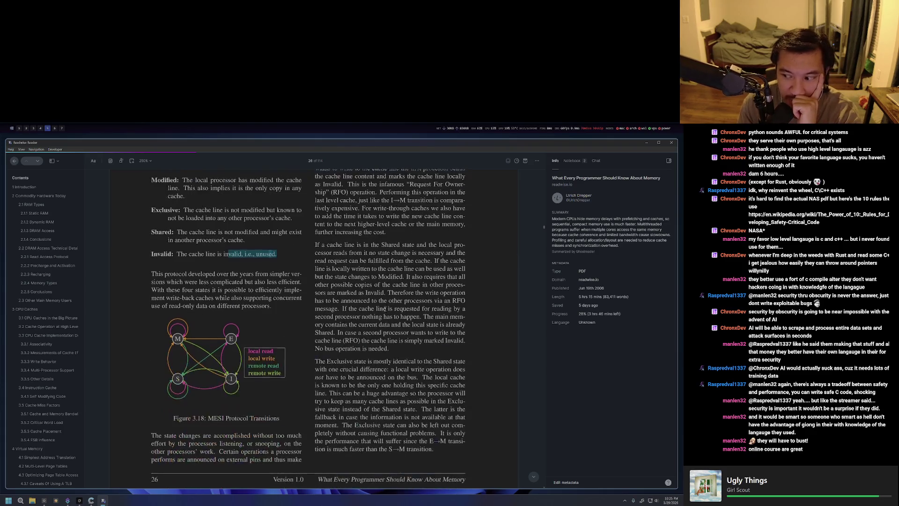
pyautogui.scroll(-1, 385, 309)
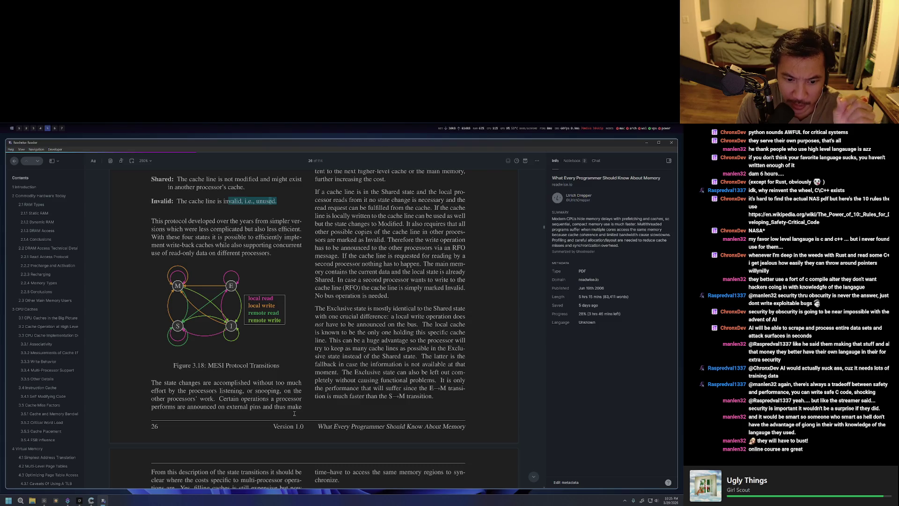
pyautogui.scroll(4, 285, 416)
pyautogui.scroll(3, 288, 415)
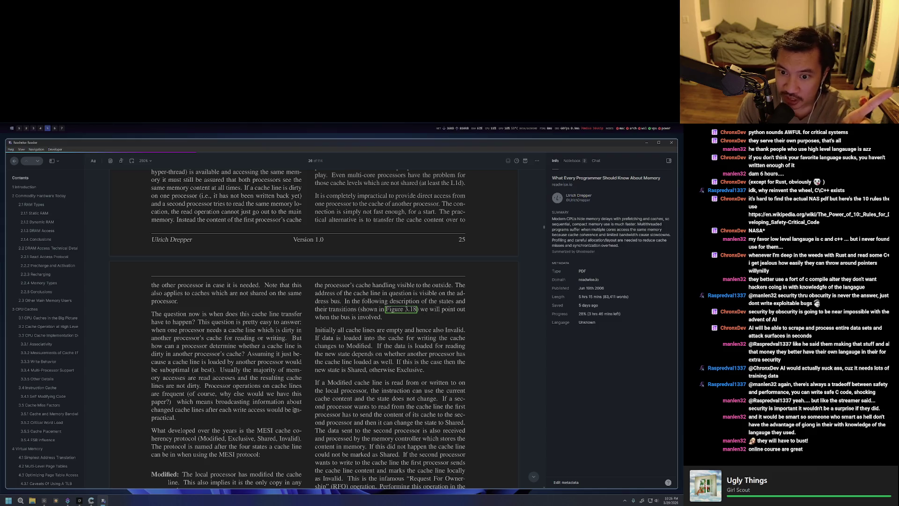
pyautogui.scroll(-5, 296, 410)
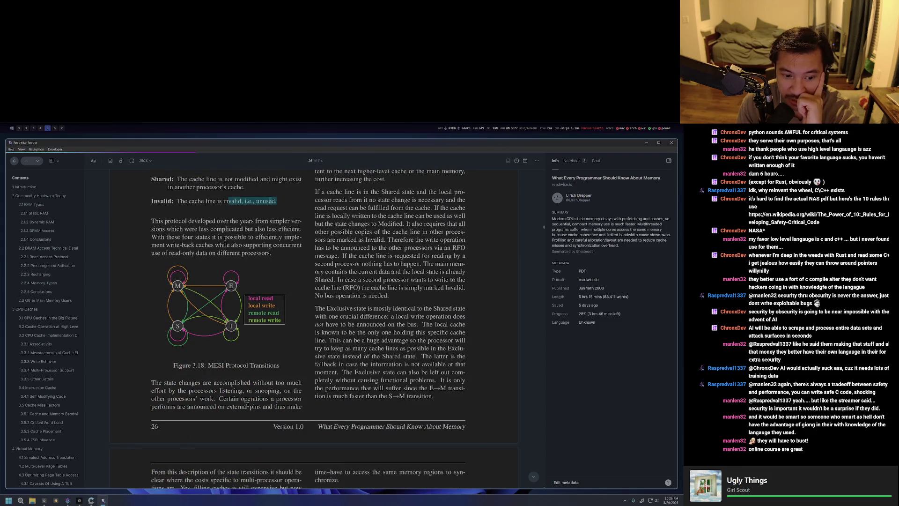
pyautogui.scroll(2, 247, 405)
pyautogui.scroll(2, 281, 394)
pyautogui.scroll(1, 338, 383)
pyautogui.scroll(1, 383, 370)
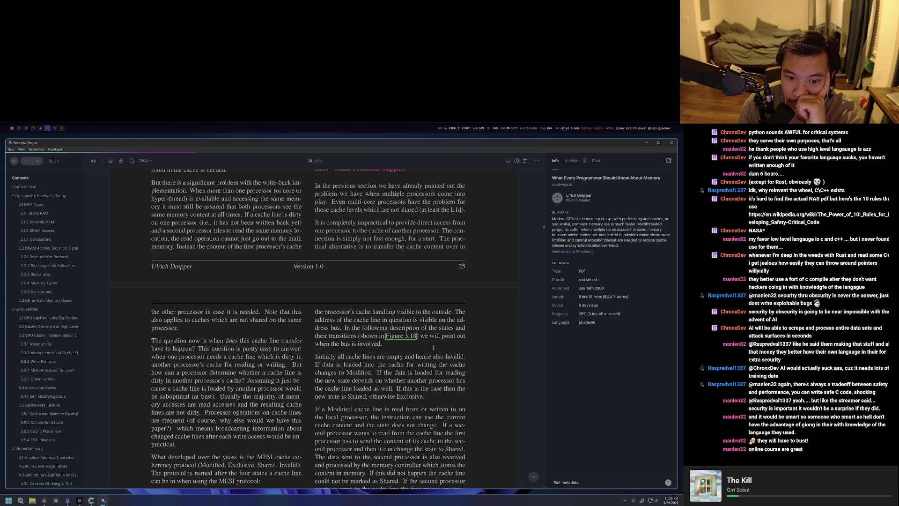
pyautogui.scroll(-3, 430, 350)
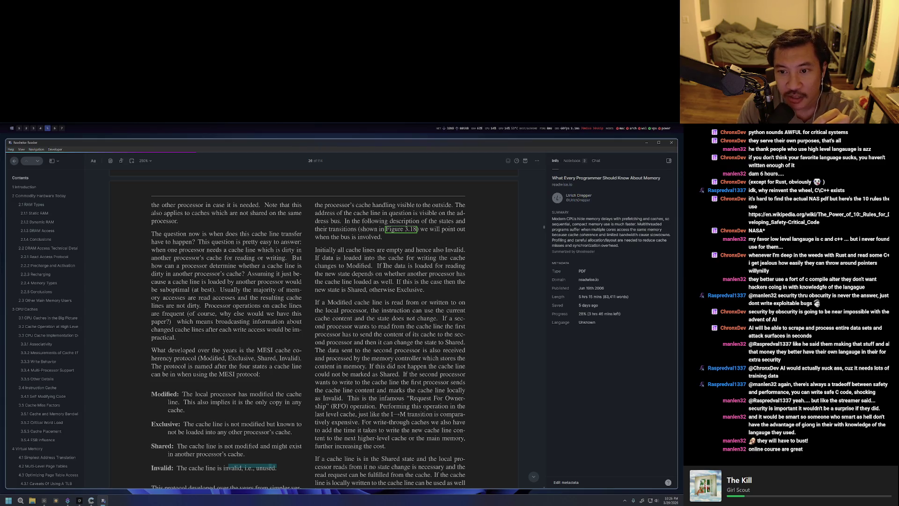
pyautogui.scroll(-3, 311, 324)
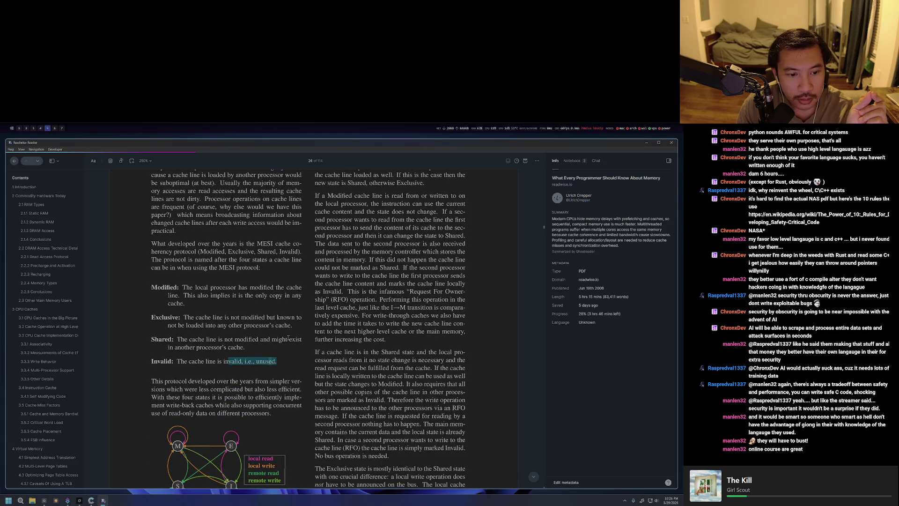
pyautogui.scroll(2, 248, 354)
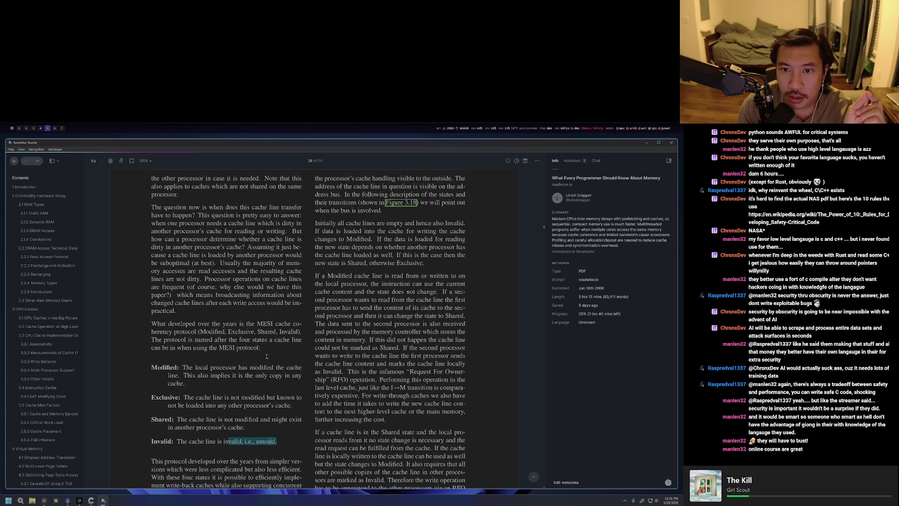
pyautogui.scroll(-2, 266, 356)
pyautogui.scroll(3, 266, 357)
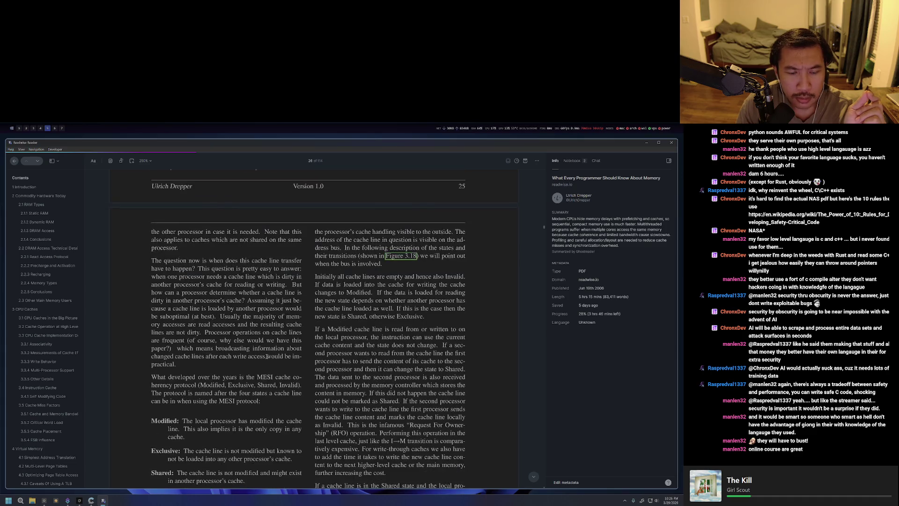
pyautogui.scroll(-1, 266, 356)
pyautogui.scroll(-2, 246, 394)
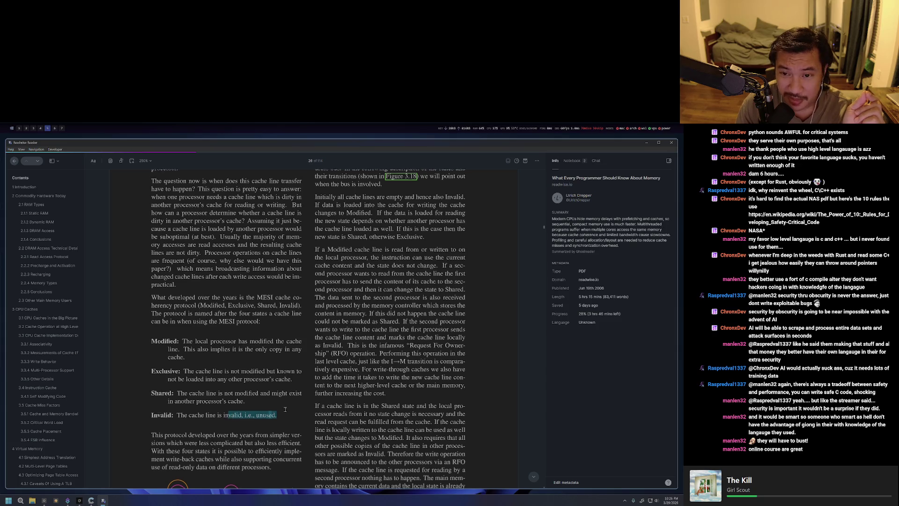
pyautogui.scroll(3, 230, 416)
pyautogui.scroll(-5, 387, 361)
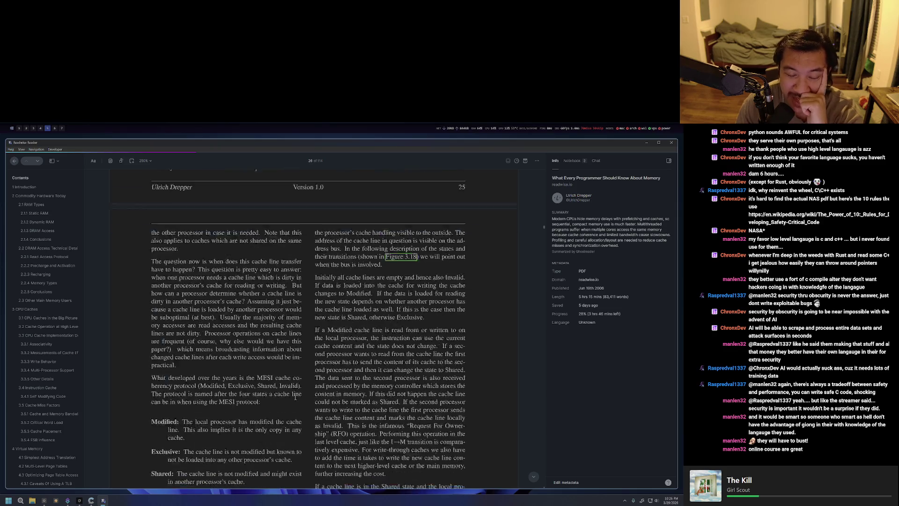
pyautogui.scroll(5, 435, 317)
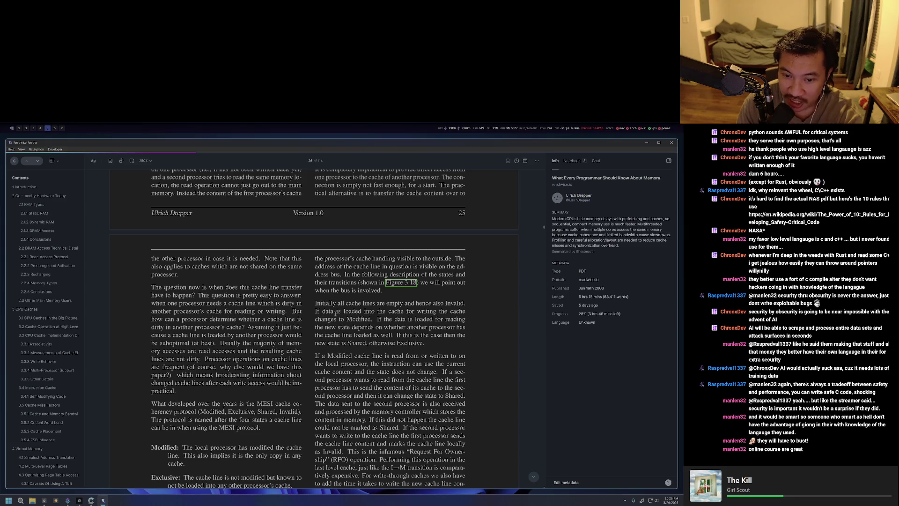
pyautogui.scroll(-3, 336, 311)
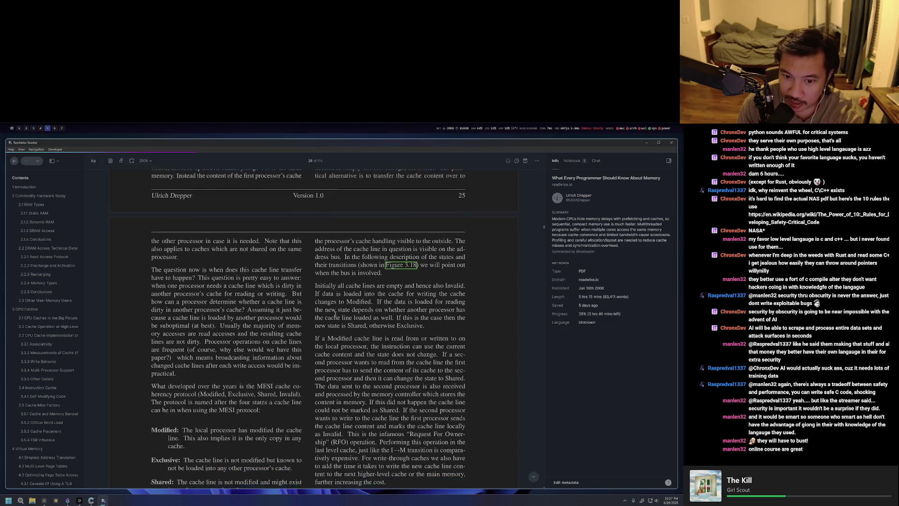
pyautogui.scroll(-2, 335, 312)
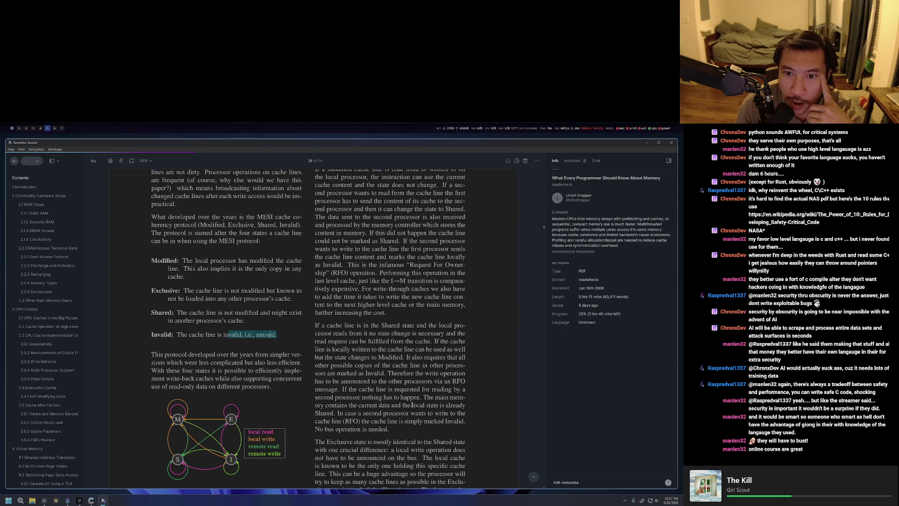
pyautogui.scroll(1, 396, 306)
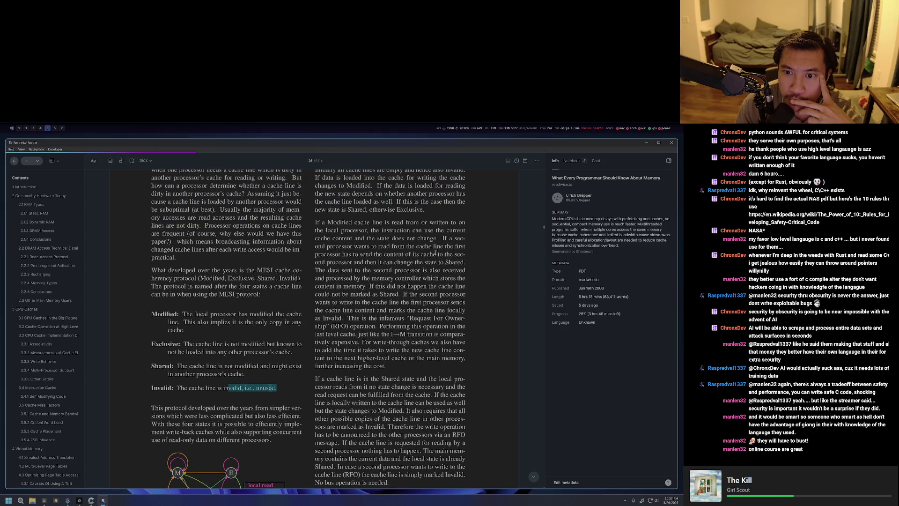
pyautogui.scroll(1, 443, 252)
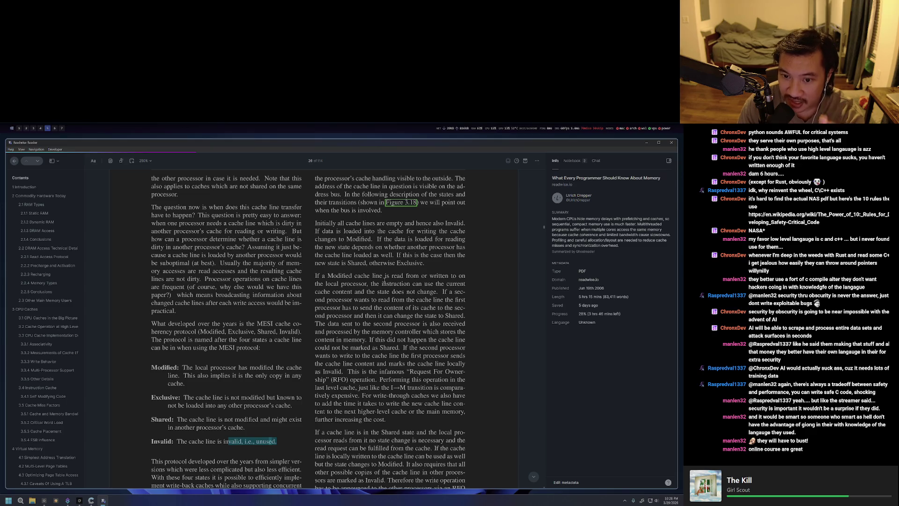
pyautogui.scroll(-1, 385, 280)
pyautogui.scroll(-1, 373, 242)
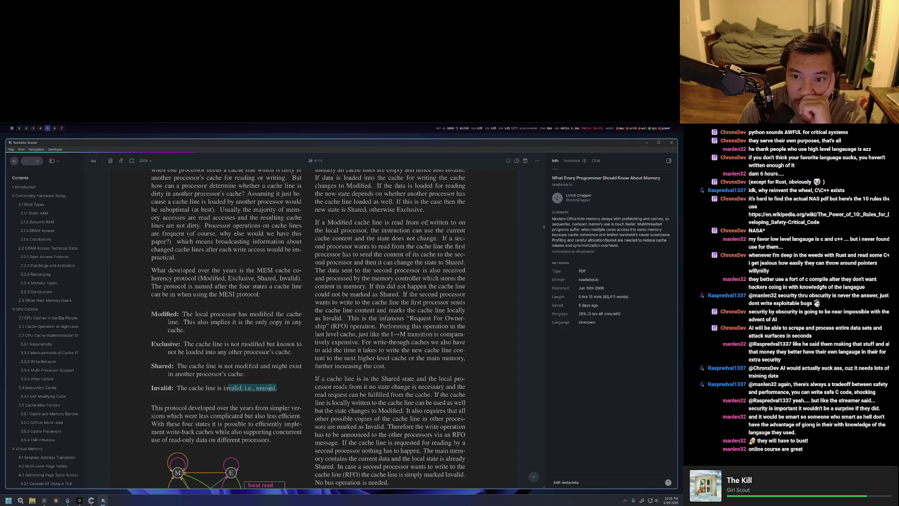
pyautogui.scroll(-3, 175, 361)
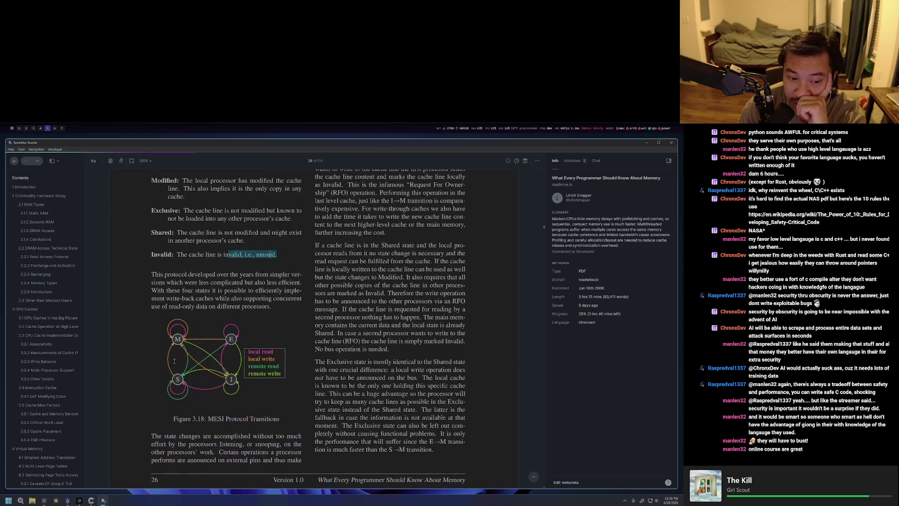
pyautogui.scroll(2, 268, 371)
pyautogui.scroll(2, 383, 296)
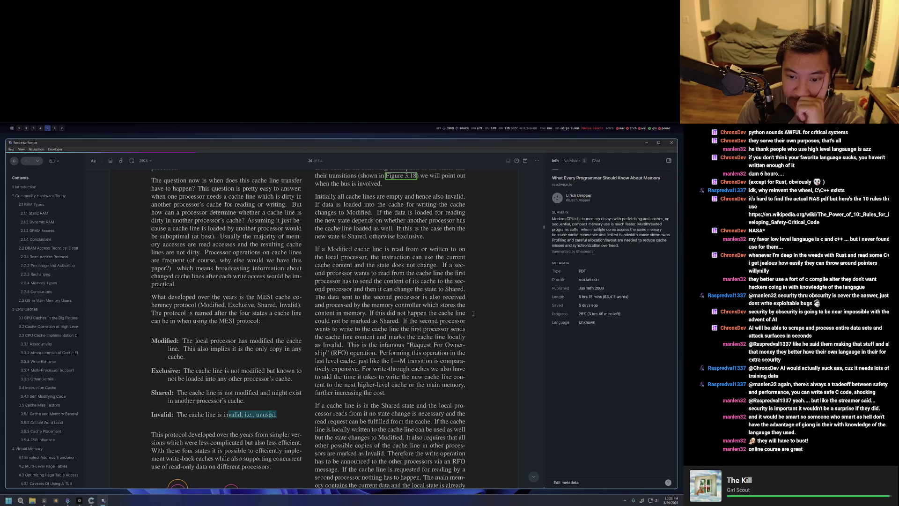
pyautogui.scroll(-2, 471, 287)
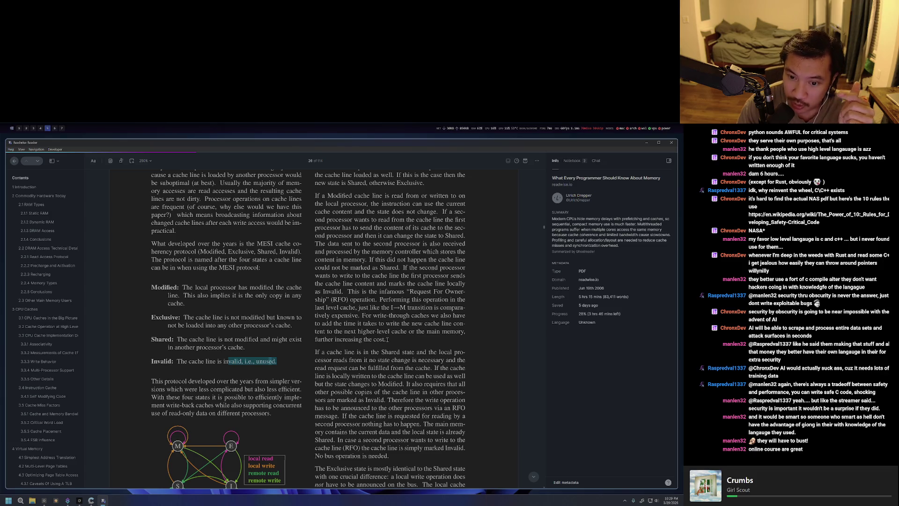
# Briefly mark the sentence about the expensive RFO operation, then deselect it.
pyautogui.moveTo(380, 300); pyautogui.dragTo(407, 315)
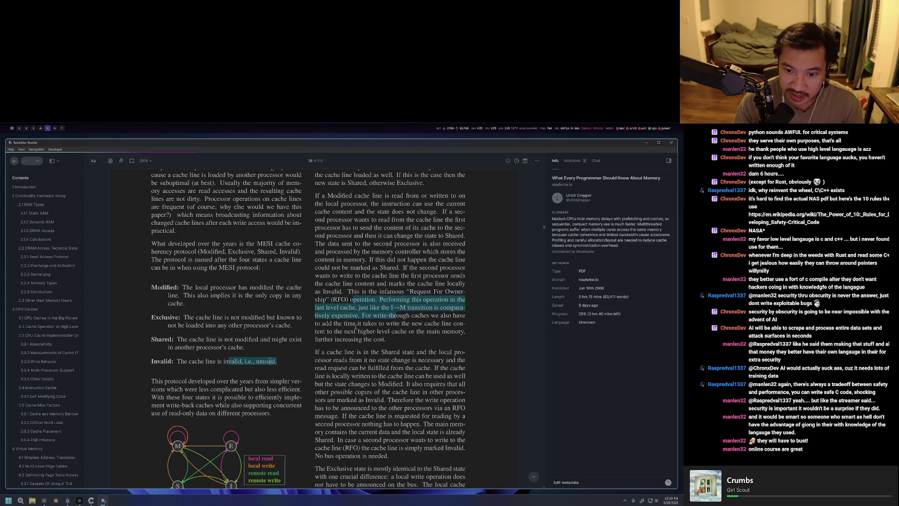
pyautogui.click(405, 343)
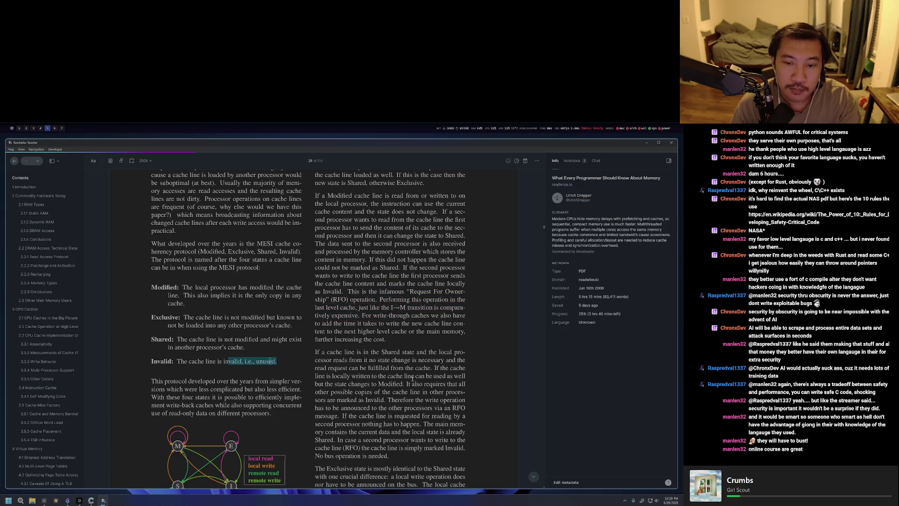
pyautogui.scroll(-3, 347, 282)
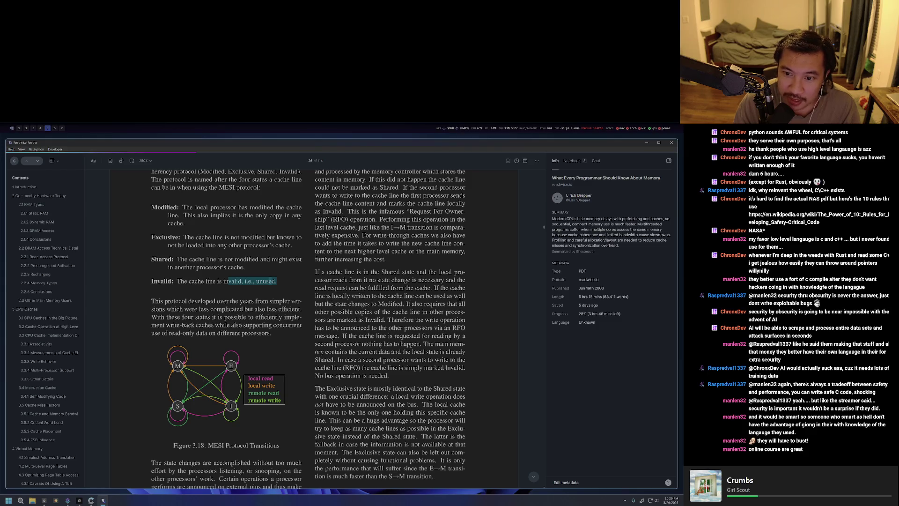
pyautogui.scroll(-1, 415, 301)
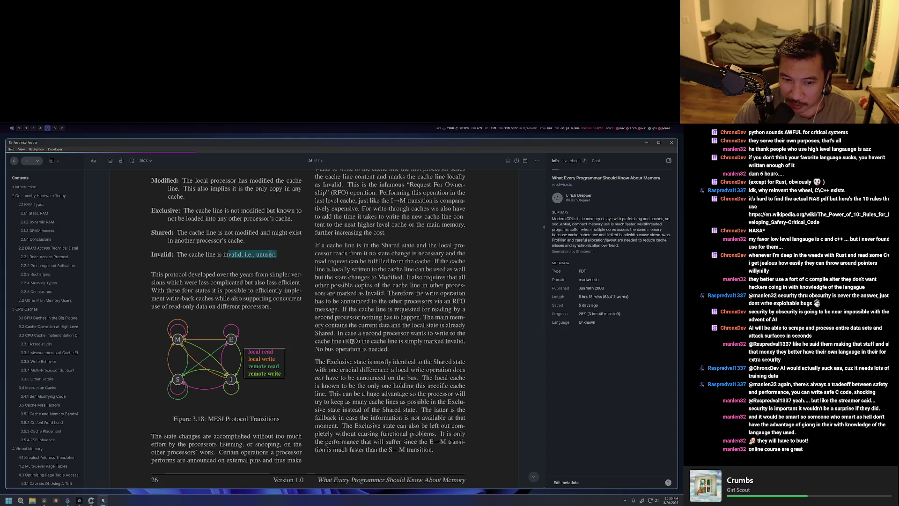
pyautogui.scroll(-3, 366, 343)
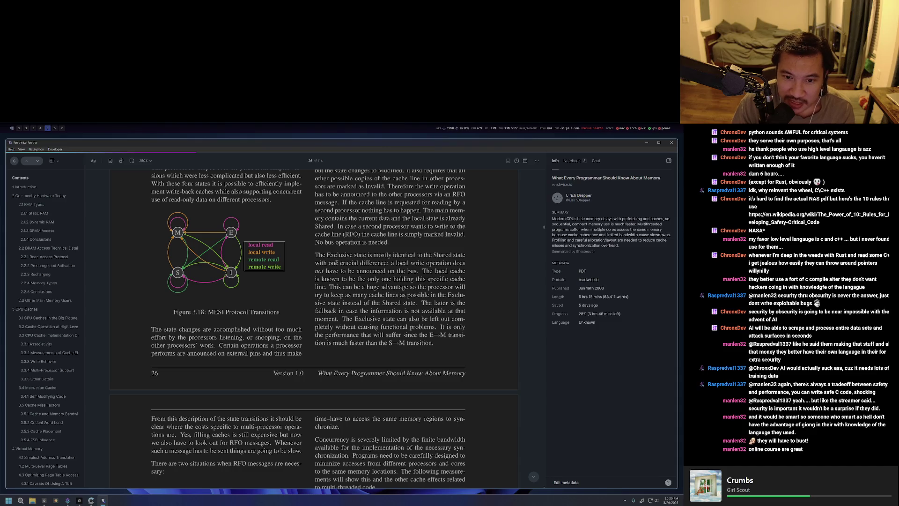
pyautogui.scroll(2, 316, 334)
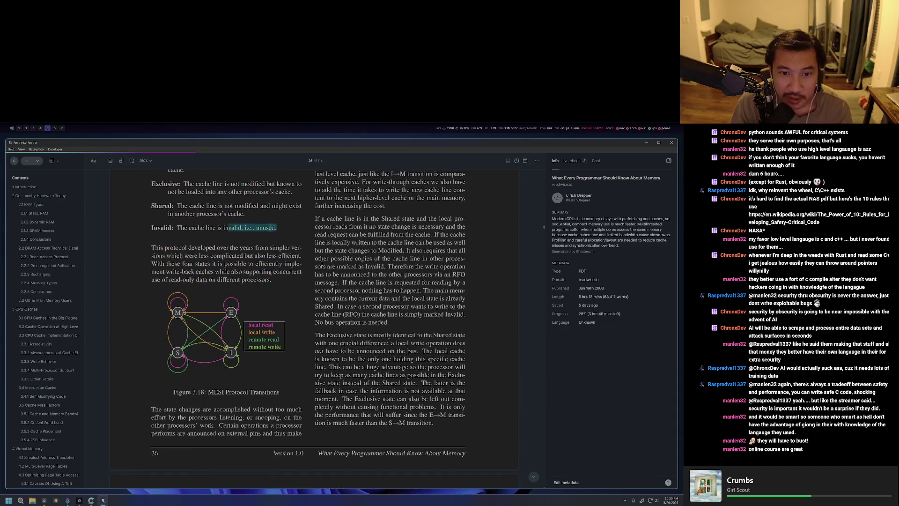
# Briefly mark the word 'not' in the Exclusive-state paragraph, then deselect it.
pyautogui.moveTo(315, 350); pyautogui.dragTo(327, 351)
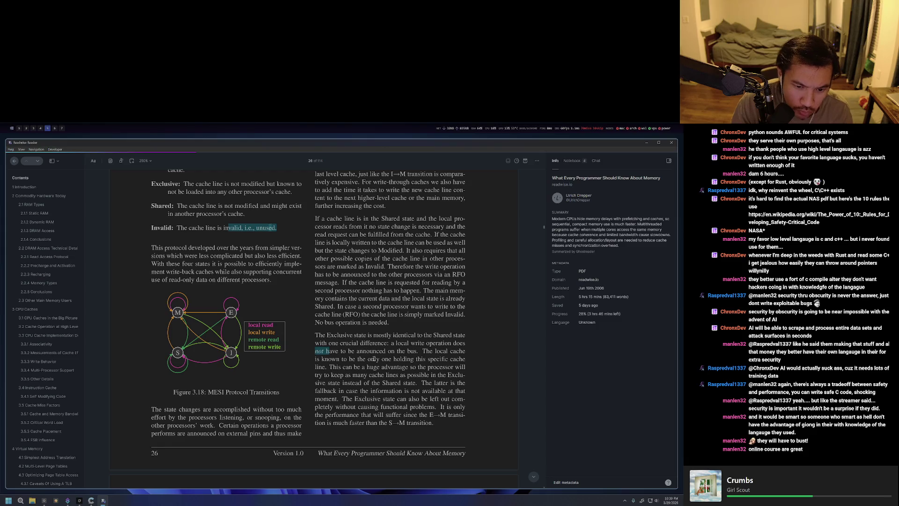
pyautogui.click(373, 359)
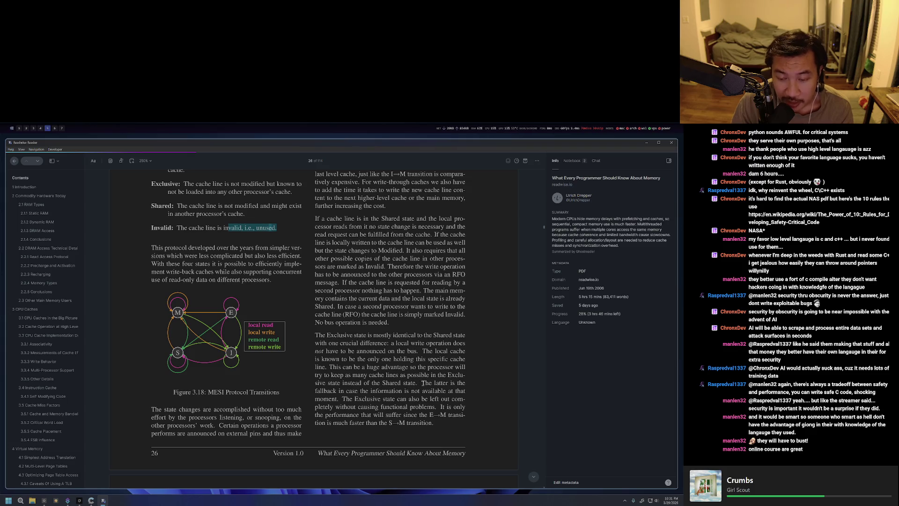
pyautogui.scroll(-1, 445, 344)
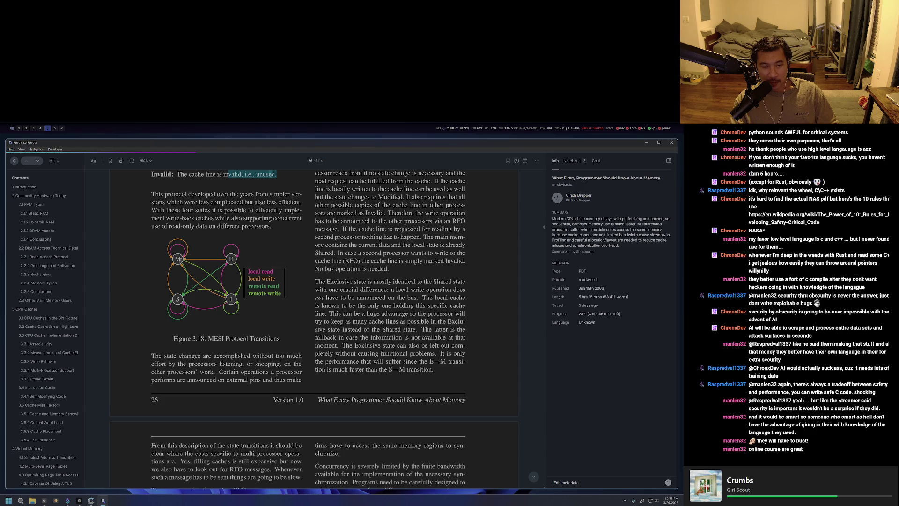
pyautogui.scroll(3, 182, 301)
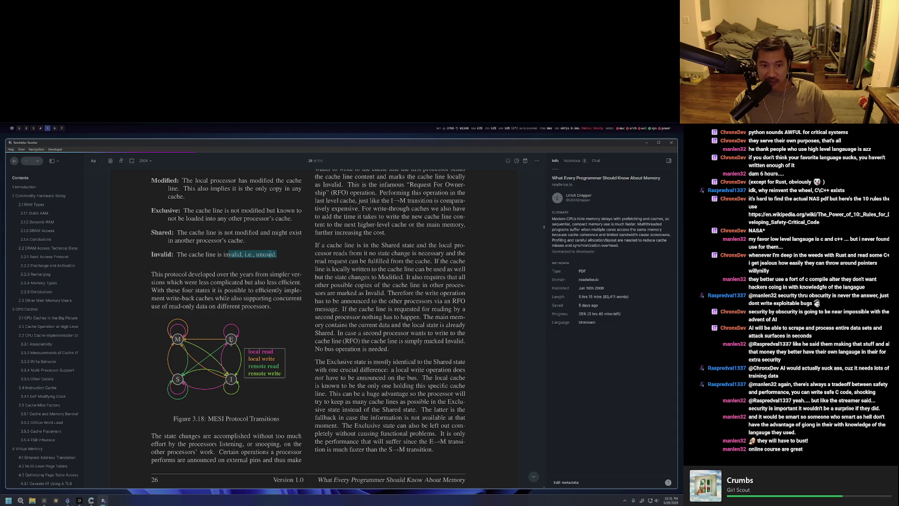
pyautogui.scroll(2, 210, 332)
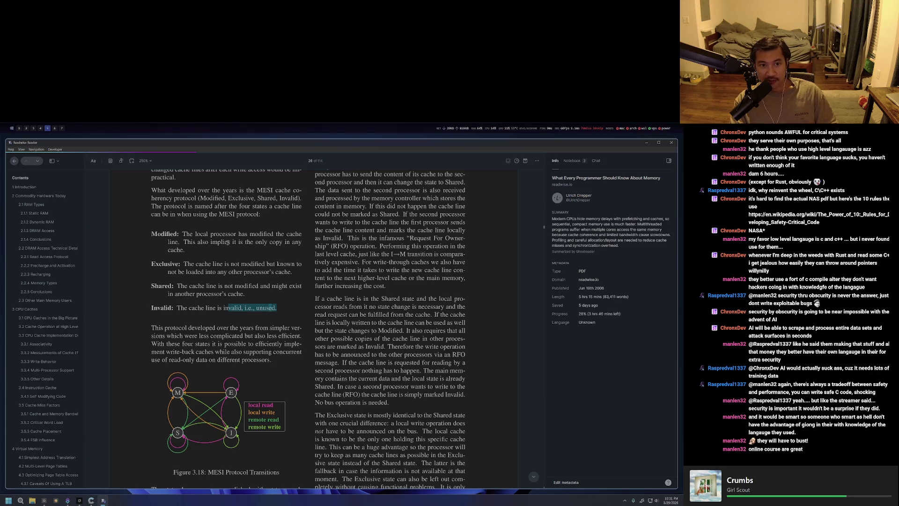
pyautogui.scroll(-2, 330, 317)
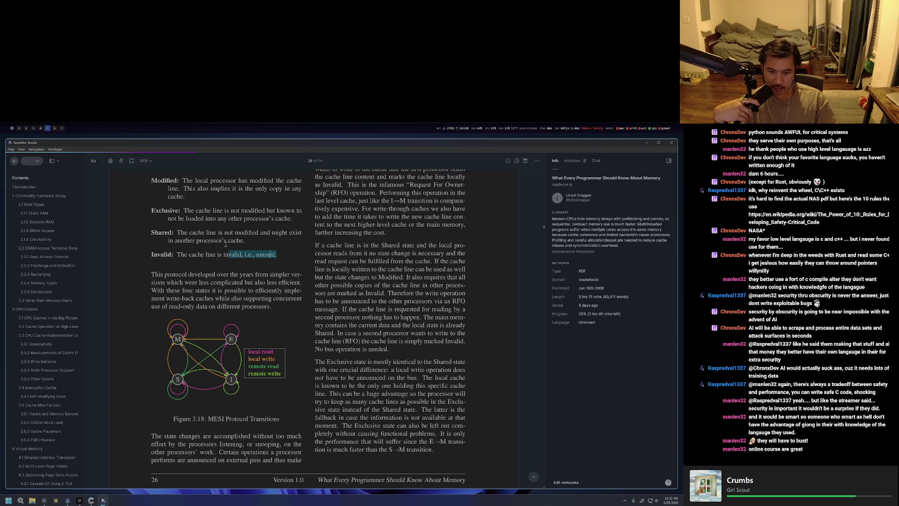
pyautogui.scroll(-3, 352, 289)
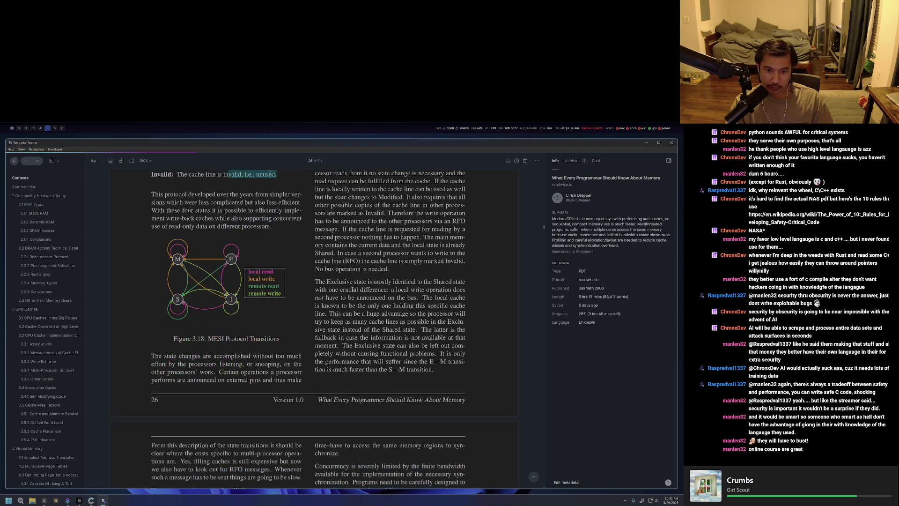
pyautogui.scroll(-3, 352, 289)
pyautogui.scroll(-3, 369, 303)
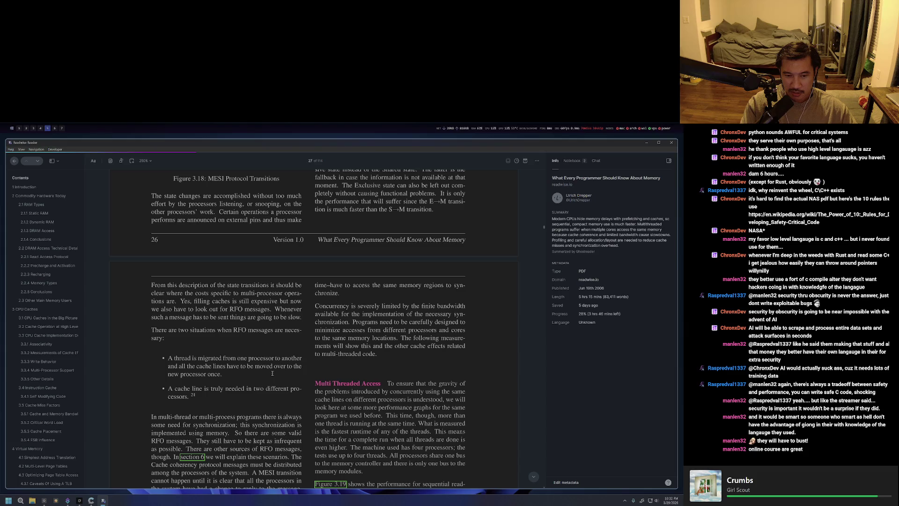
pyautogui.scroll(-1, 271, 372)
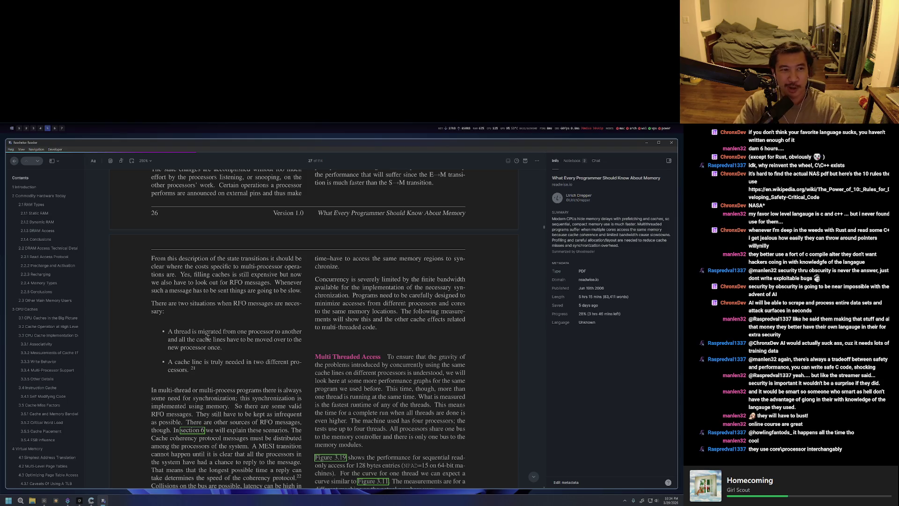
# Switch to the browser's Claude chat and toggle the Vimium link hints.
pyautogui.hotkey('alt', '3')
pyautogui.press('f')
pyautogui.press('Escape')
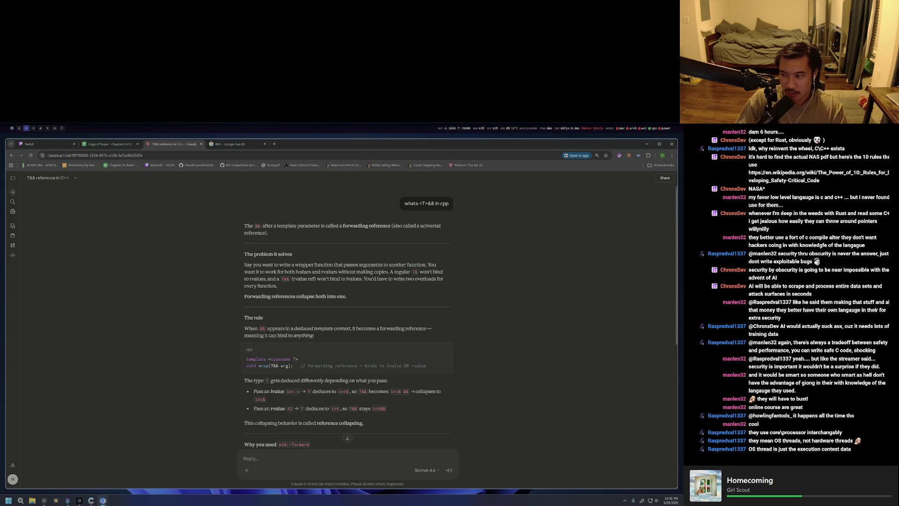
# Return to the workspace with the memory paper in Readwise Reader.
pyautogui.press('super+6')
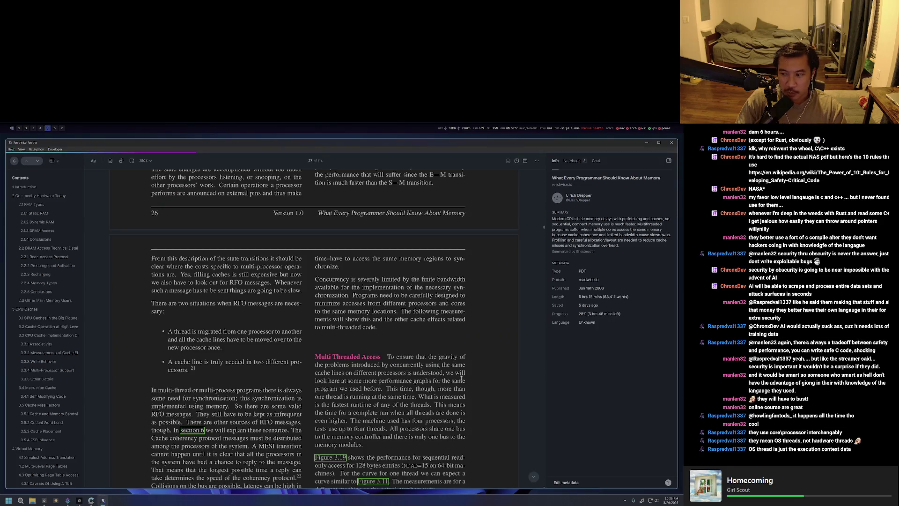
pyautogui.scroll(-2, 444, 349)
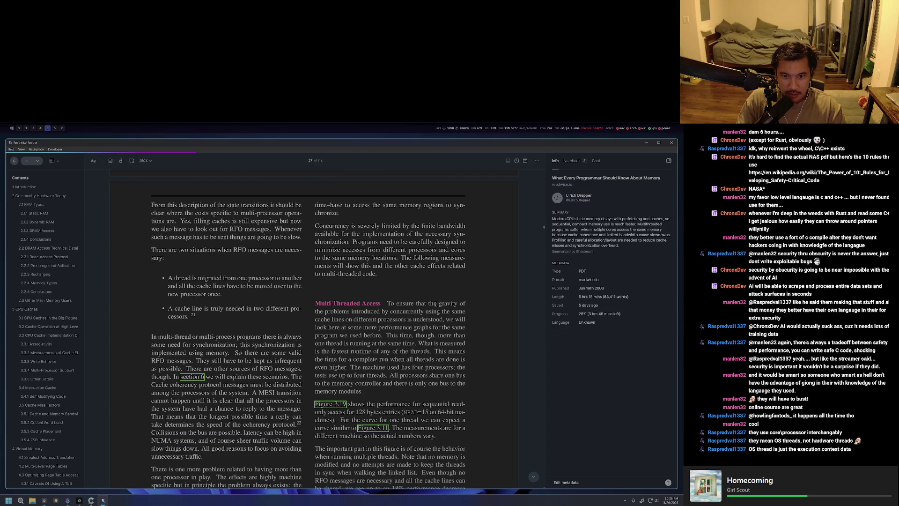
pyautogui.scroll(-1, 437, 304)
pyautogui.scroll(-1, 435, 308)
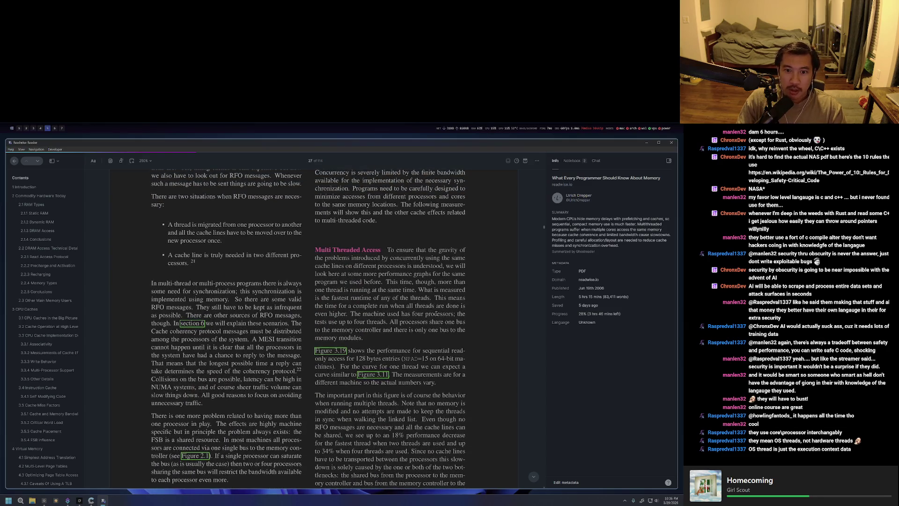
pyautogui.scroll(2, 350, 317)
pyautogui.scroll(-2, 350, 318)
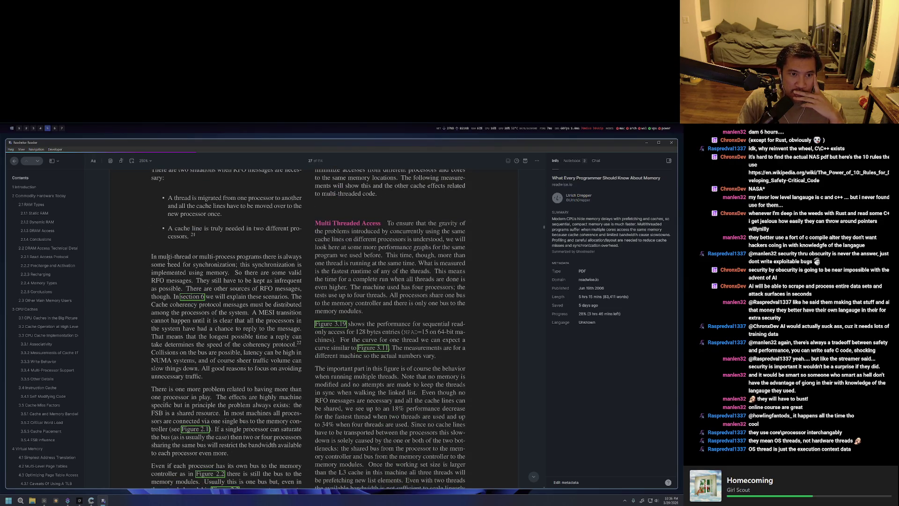
pyautogui.scroll(1, 169, 257)
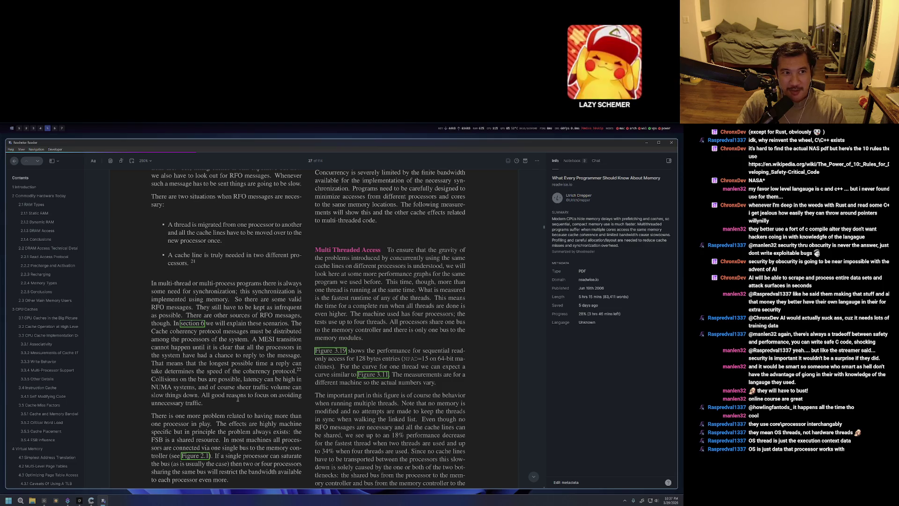
# Bring the browser forward and search 'digit dpp' in a new tab.
pyautogui.hotkey('alt', 'Tab')
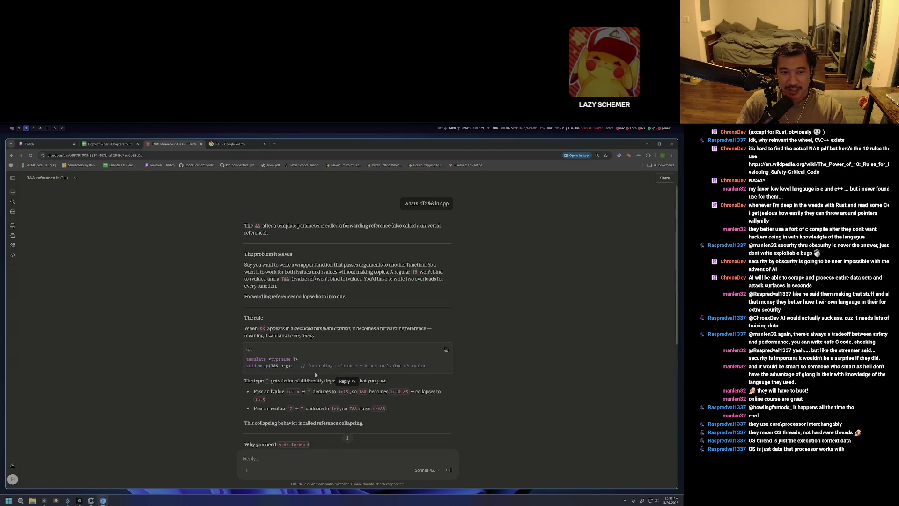
pyautogui.hotkey('alt', 'Tab')
pyautogui.hotkey('alt', 'Tab')
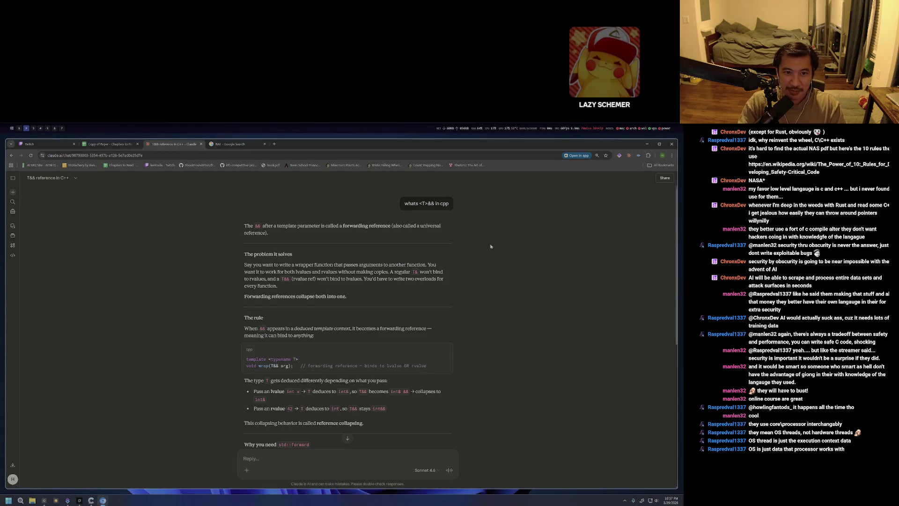
pyautogui.hotkey('ctrl', 't')
pyautogui.write('digit dpp')
pyautogui.press('Return')
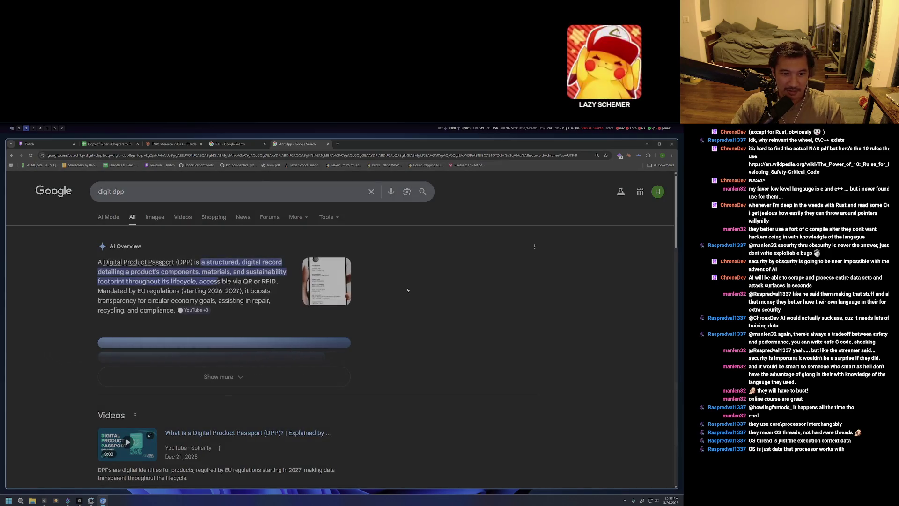
# Refine the search to 'digit dp leetcode' and open LeetCode's Digit DP problem list.
pyautogui.click(184, 189)
pyautogui.press('BackSpace')
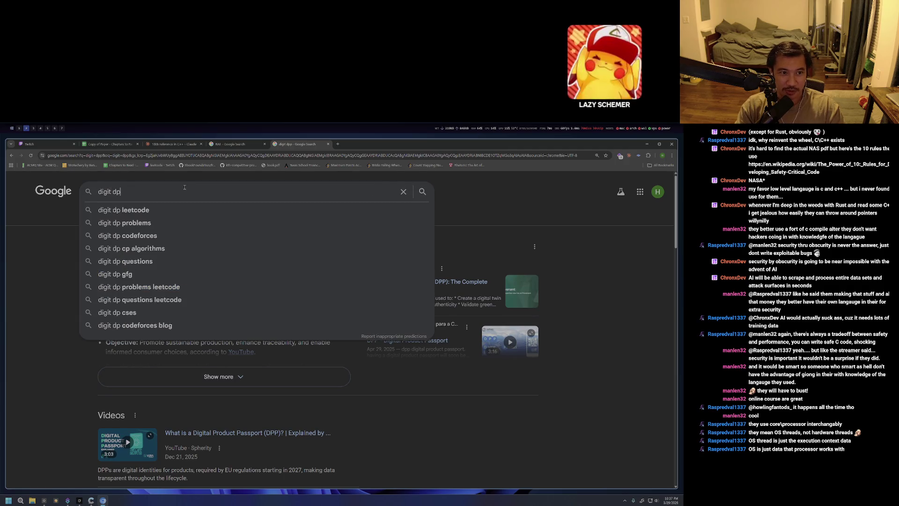
pyautogui.click(141, 210)
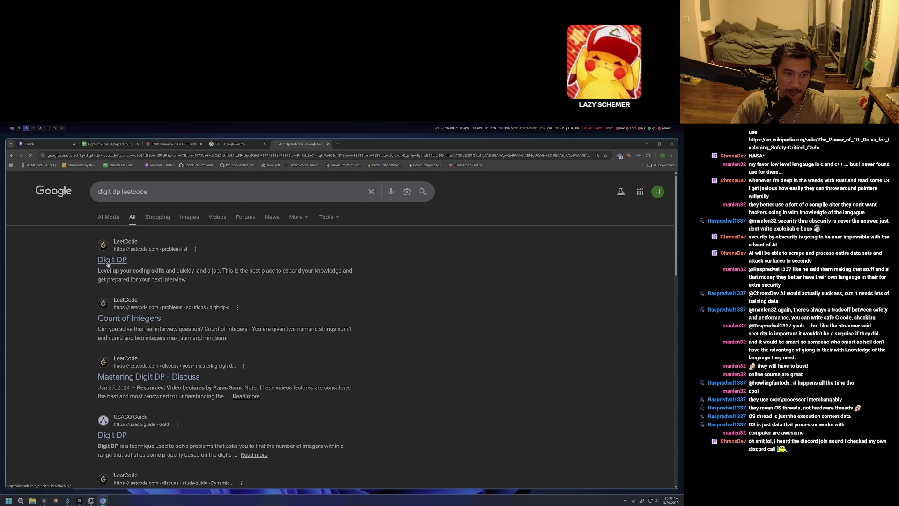
pyautogui.click(111, 260)
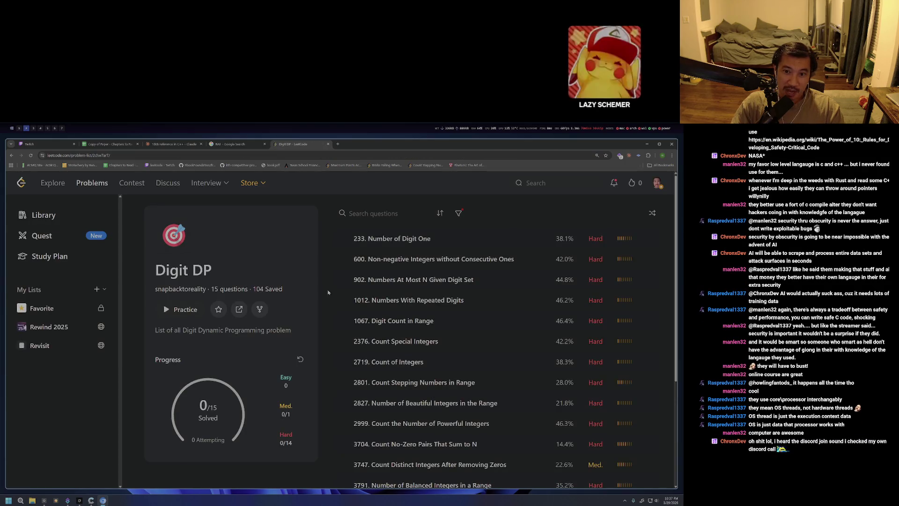
pyautogui.scroll(-2, 367, 290)
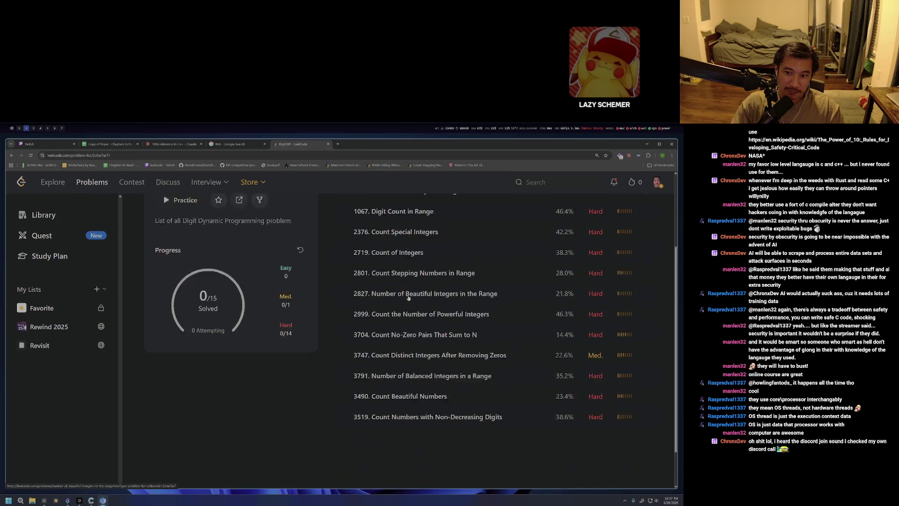
pyautogui.scroll(1, 311, 389)
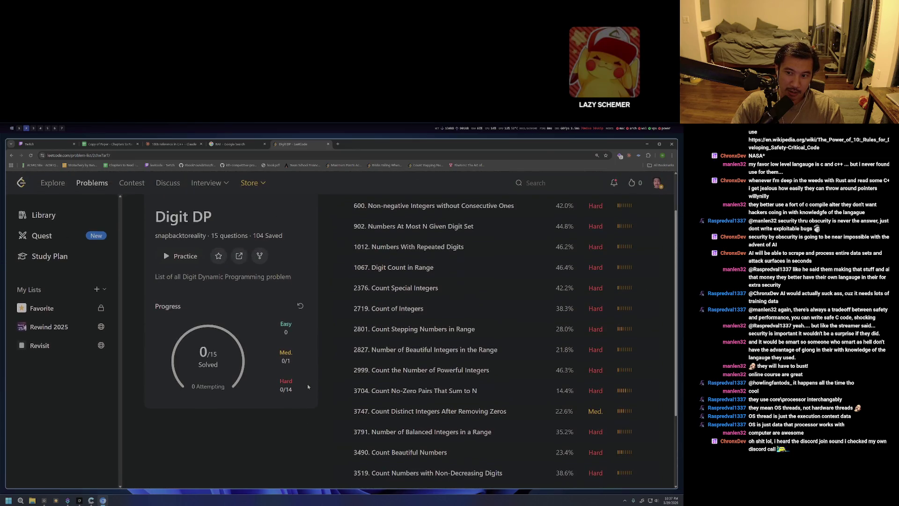
pyautogui.scroll(1, 307, 383)
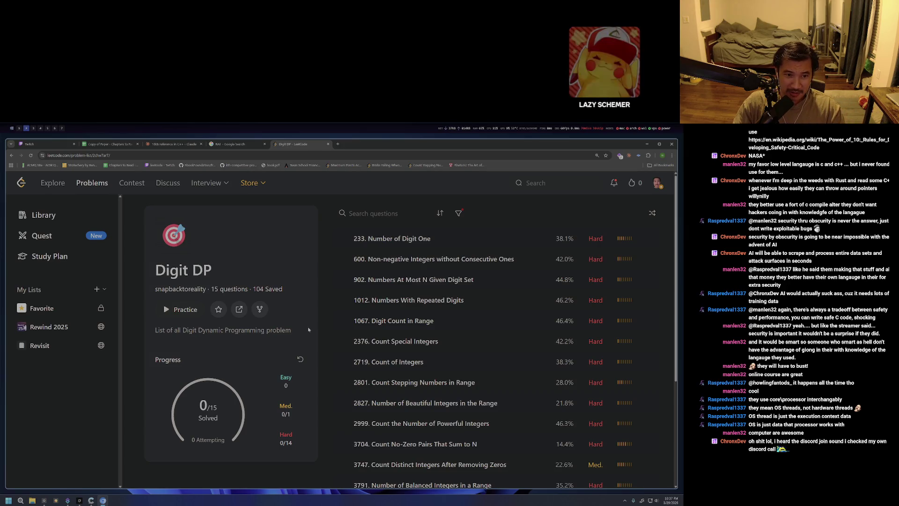
pyautogui.scroll(-1, 308, 328)
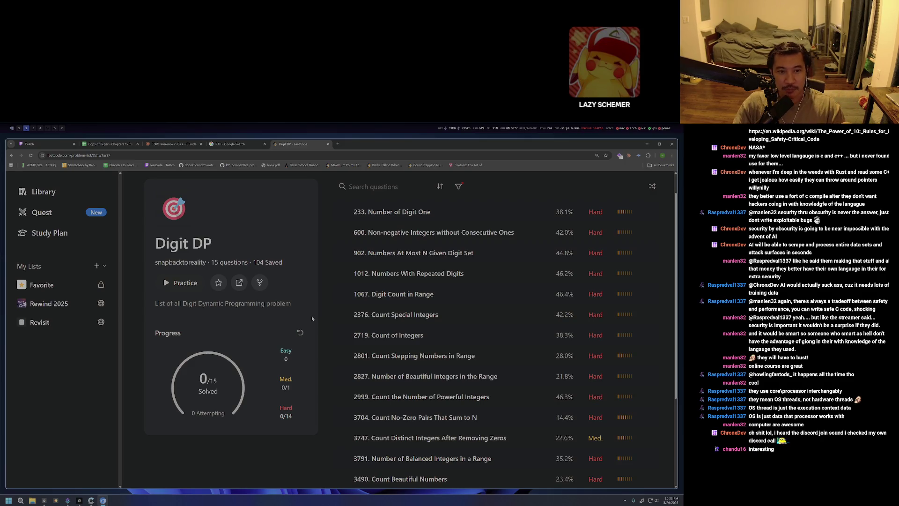
# Leave the browser for the workspace with the notes and database textbook.
pyautogui.press('super+5')
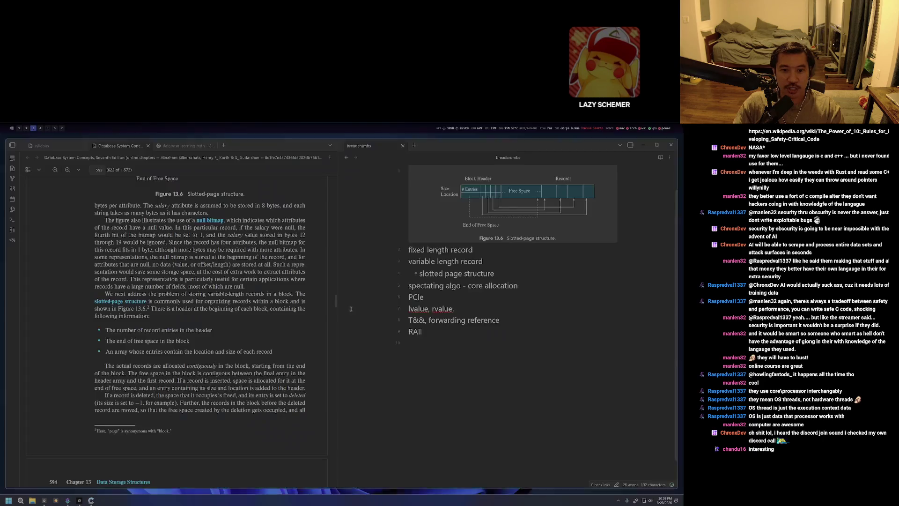
# Go to the PDF reader workspace to skim the paper, then switch back to the browser.
pyautogui.press('super+6')
pyautogui.scroll(-5, 372, 315)
pyautogui.scroll(-5, 249, 305)
pyautogui.scroll(-5, 249, 305)
pyautogui.scroll(-5, 249, 305)
pyautogui.scroll(-5, 250, 305)
pyautogui.scroll(-5, 250, 305)
pyautogui.scroll(-5, 249, 305)
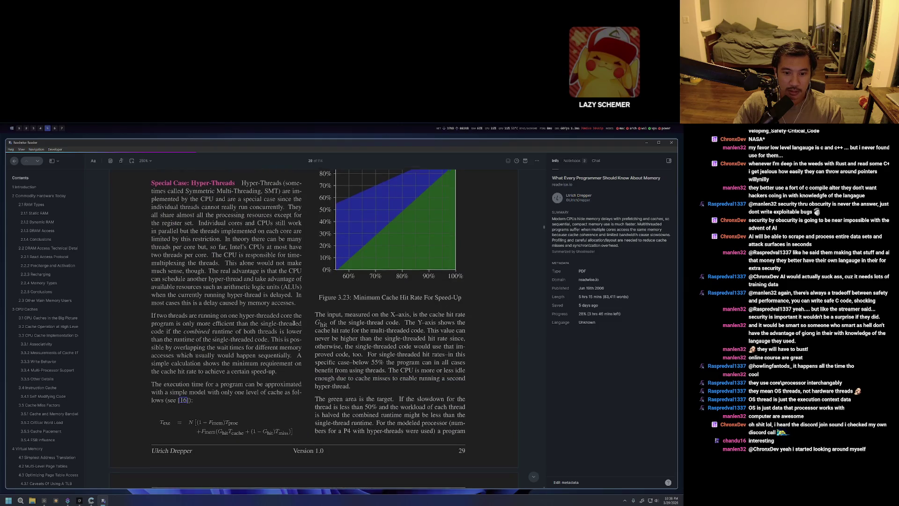
pyautogui.scroll(-5, 249, 305)
pyautogui.scroll(-5, 318, 325)
pyautogui.scroll(-5, 316, 325)
pyautogui.scroll(3, 296, 321)
pyautogui.scroll(5, 282, 318)
pyautogui.scroll(5, 262, 314)
pyautogui.scroll(5, 261, 315)
pyautogui.scroll(5, 264, 313)
pyautogui.scroll(5, 267, 310)
pyautogui.scroll(5, 269, 309)
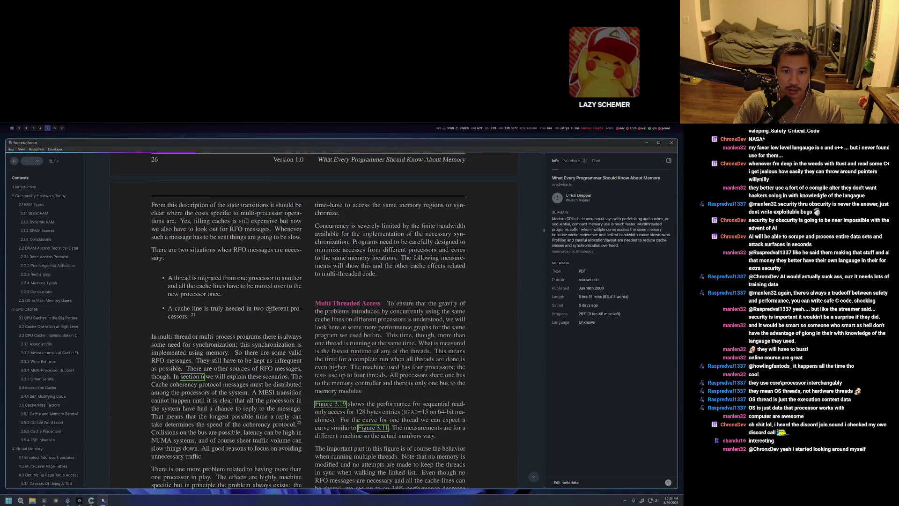
pyautogui.scroll(-3, 307, 309)
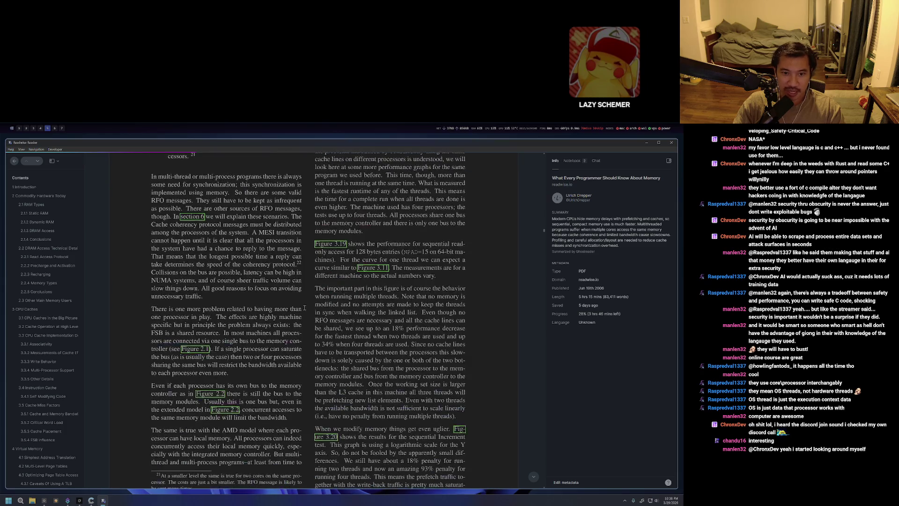
pyautogui.scroll(-3, 303, 308)
pyautogui.scroll(-3, 300, 307)
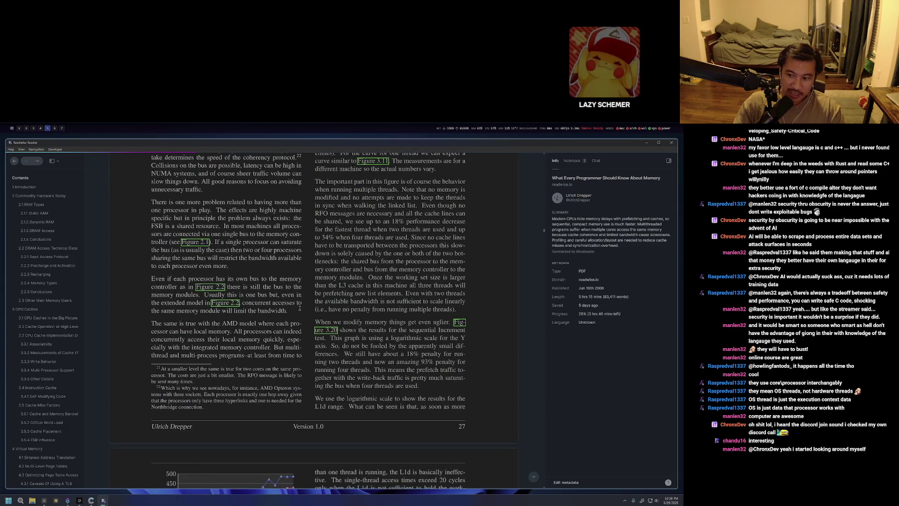
pyautogui.scroll(-5, 304, 314)
pyautogui.scroll(-3, 309, 321)
pyautogui.scroll(7, 314, 329)
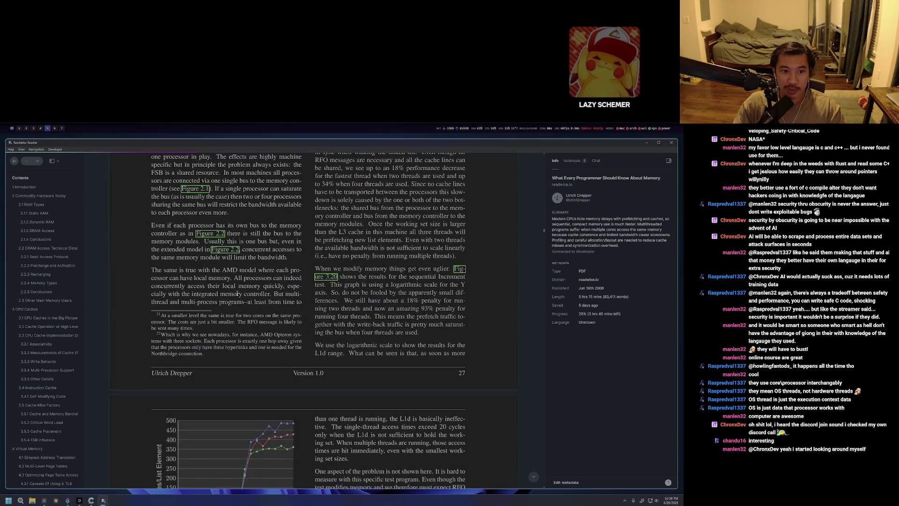
pyautogui.scroll(4, 316, 310)
pyautogui.scroll(6, 315, 267)
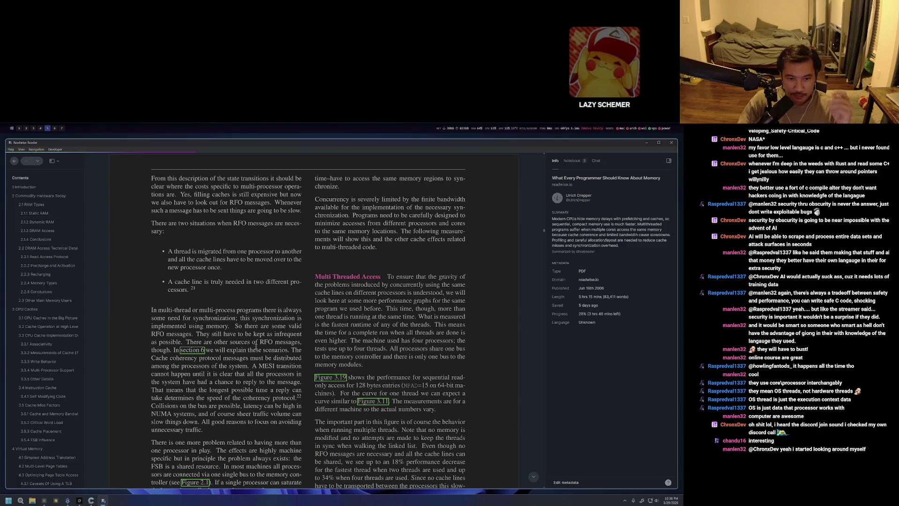
pyautogui.scroll(-2, 254, 351)
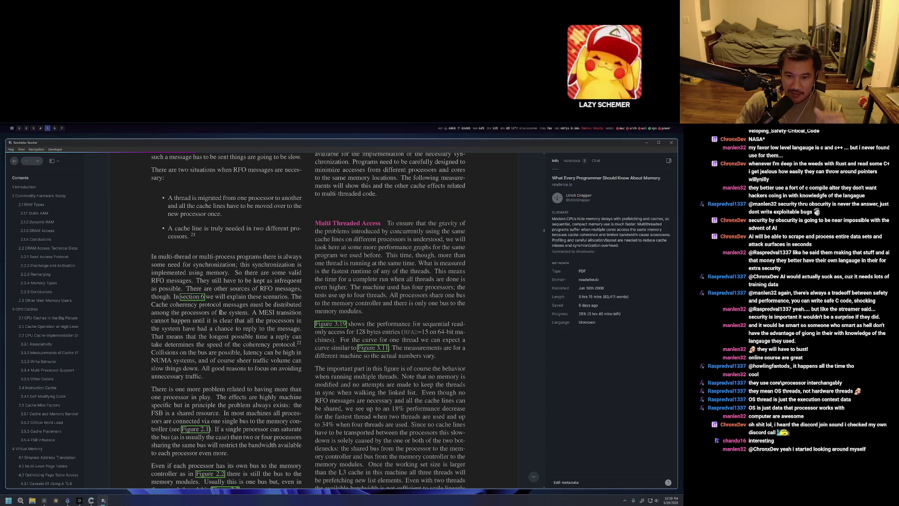
pyautogui.hotkey('alt', 'Tab')
# Search Google for 'chinese whispers' in a new tab.
pyautogui.hotkey('ctrl', 't')
pyautogui.write('chi')
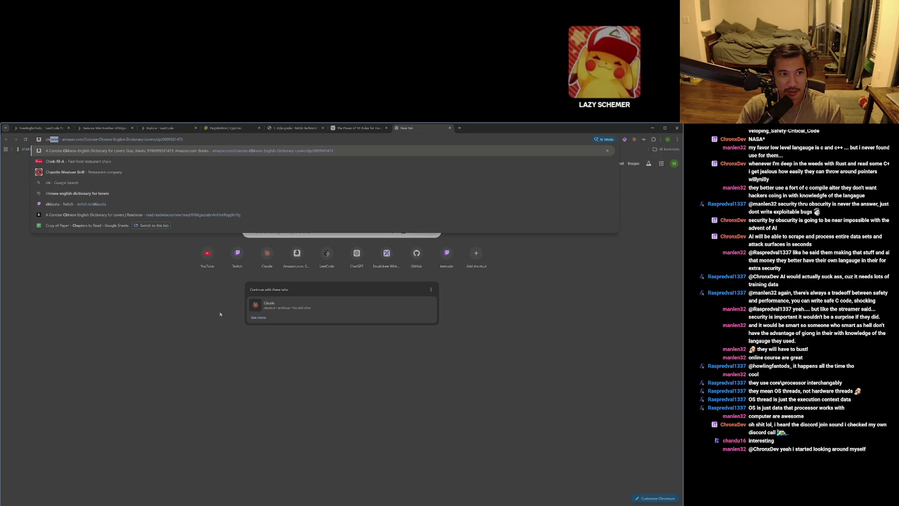
pyautogui.write('nese')
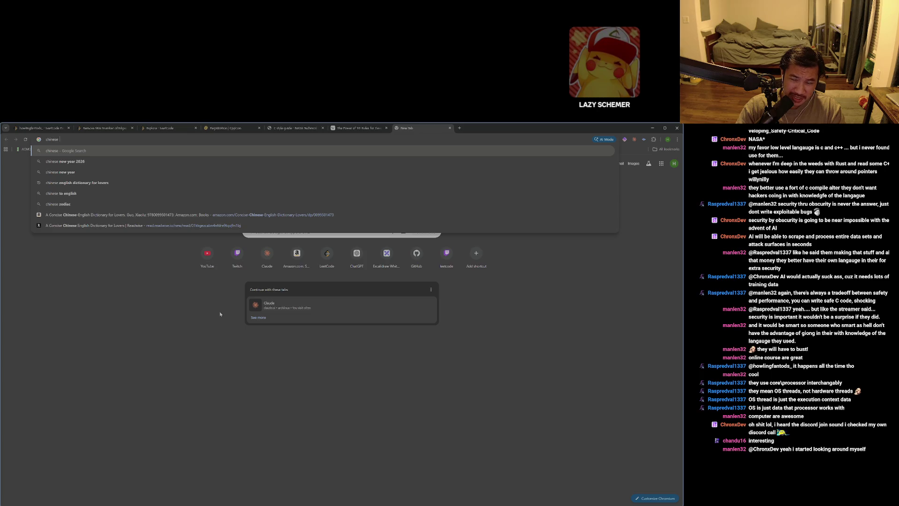
pyautogui.write('whispers')
pyautogui.press('Return')
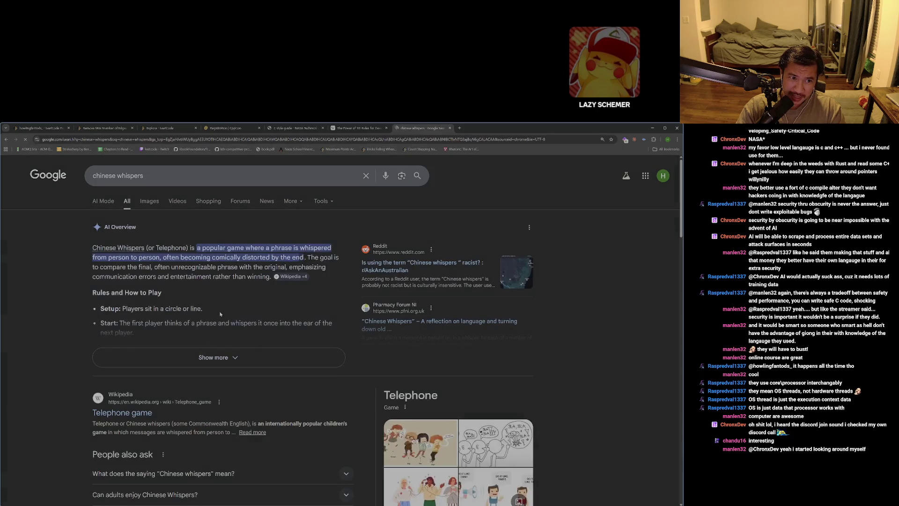